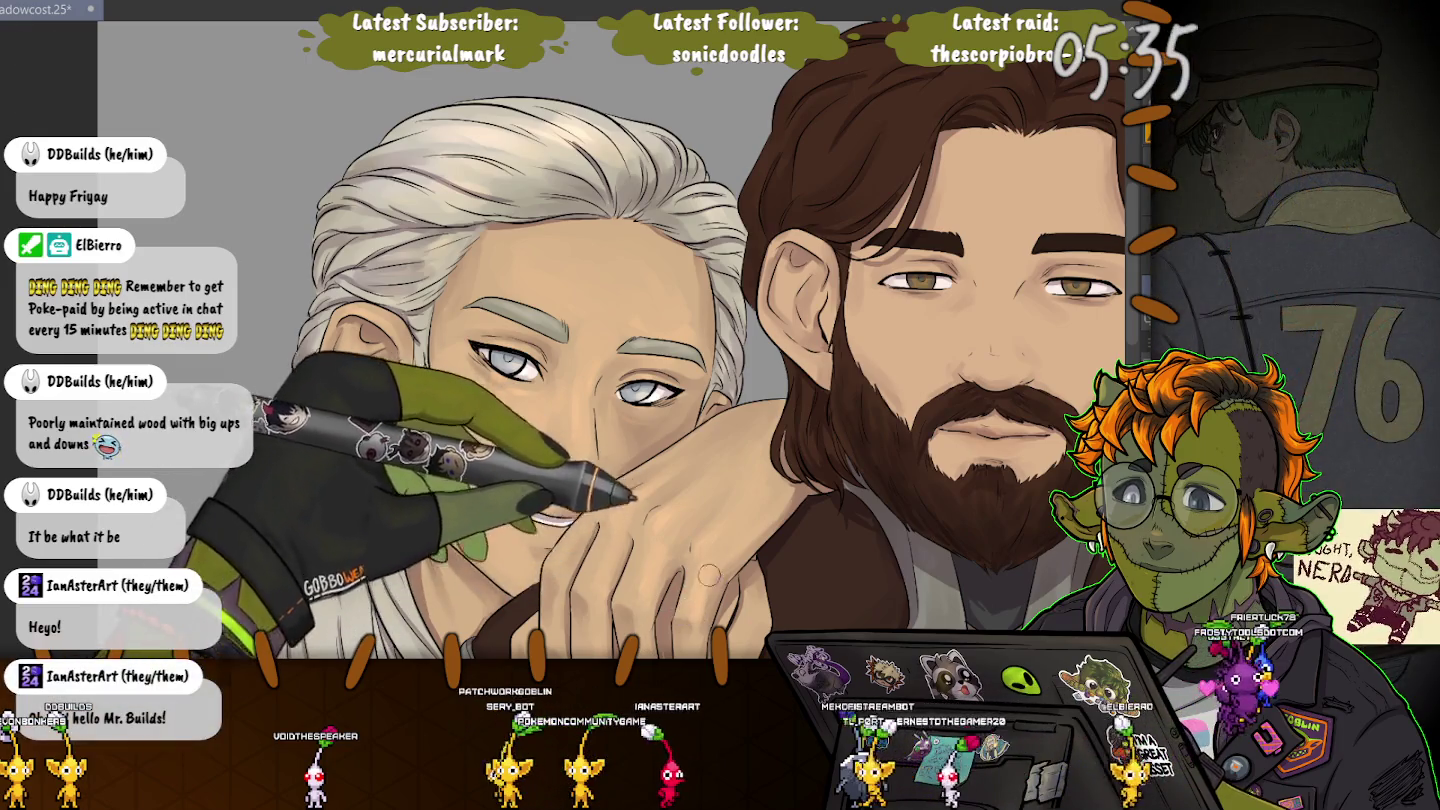
Drag the view to frame the resting hands over the bearded man's chest armor.
drag(689, 612, 638, 430)
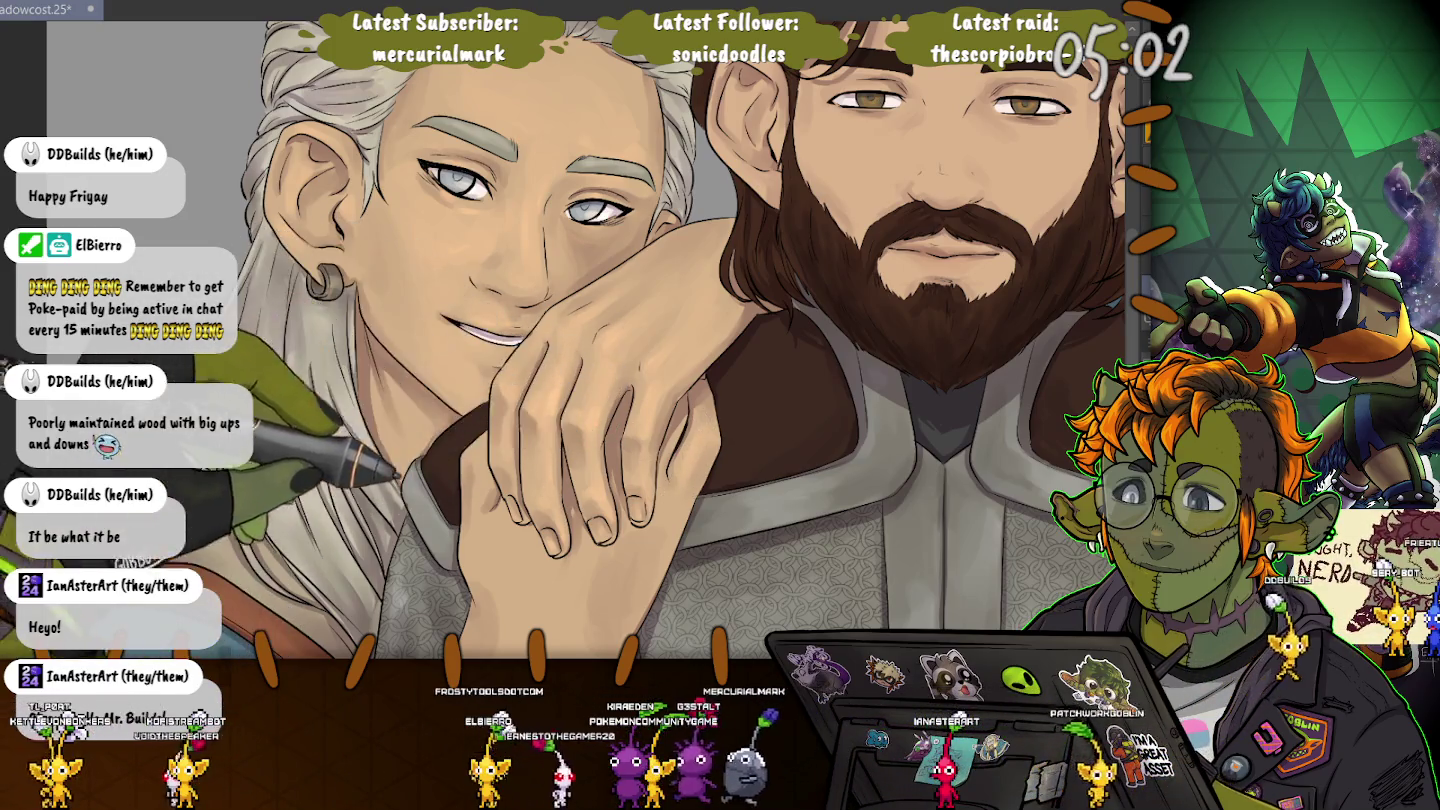
Pan down along the forearm to the brown gloved fist, flipping the canvas horizontally to check.
scroll(660, 510, down, 3)
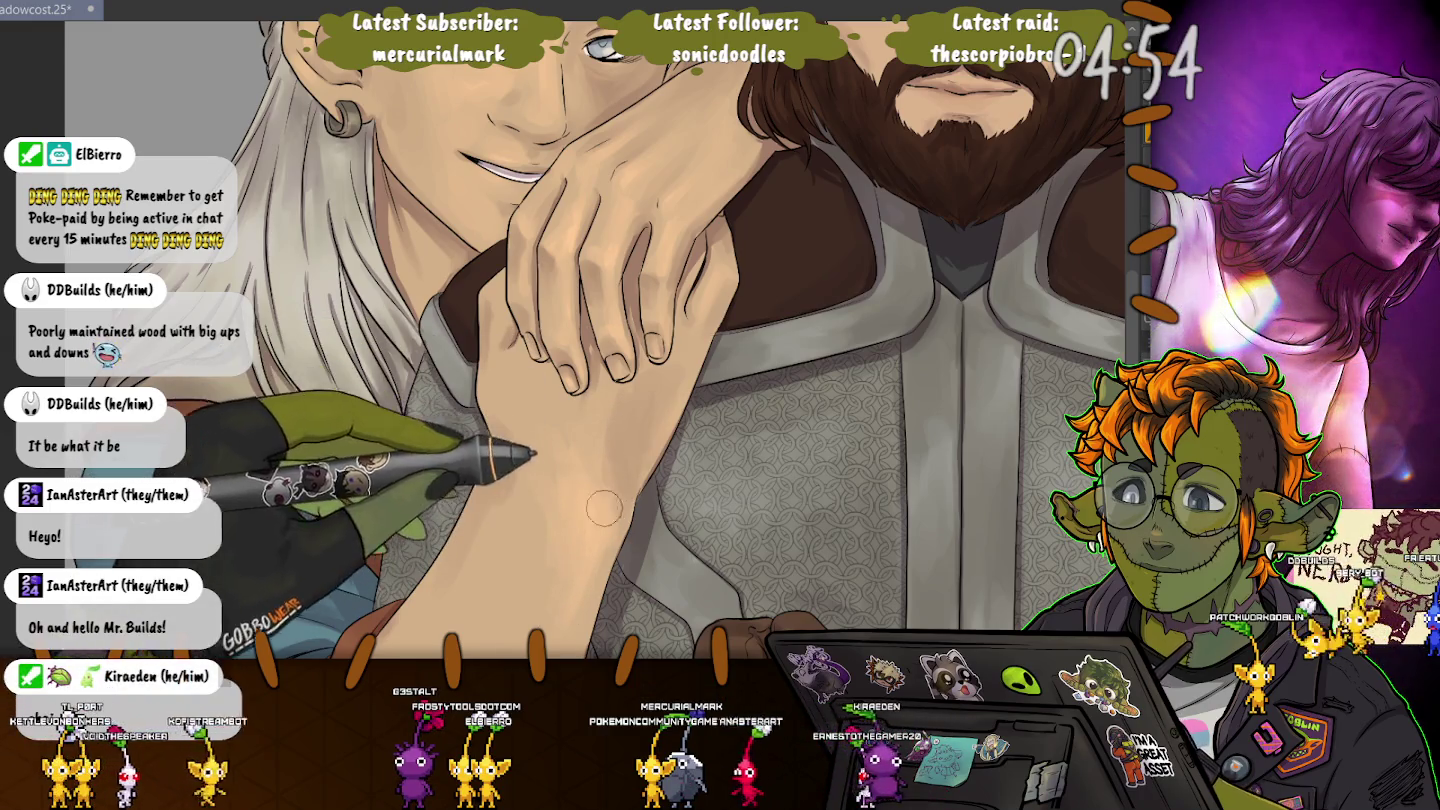
drag(604, 509, 675, 282)
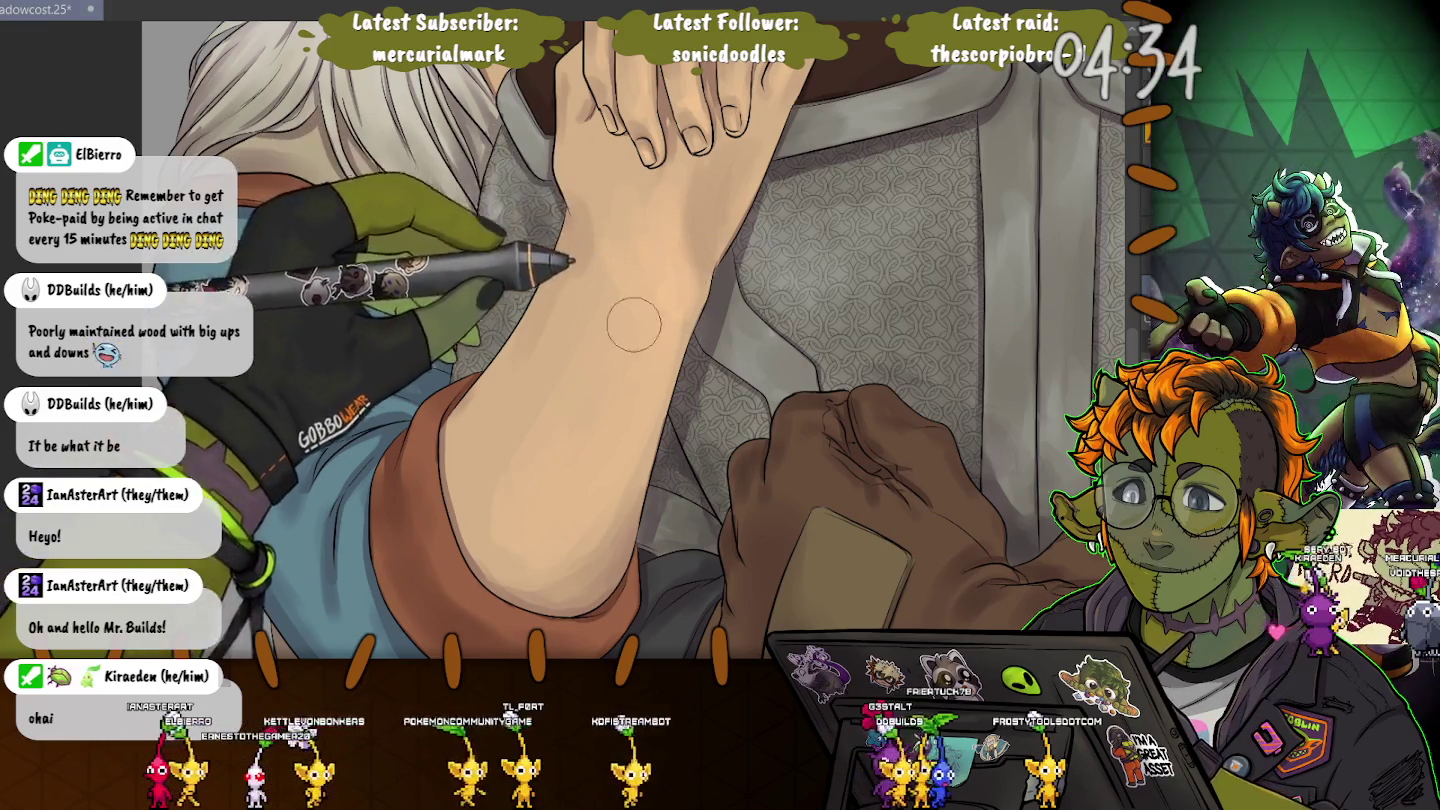
key(m)
key(m)
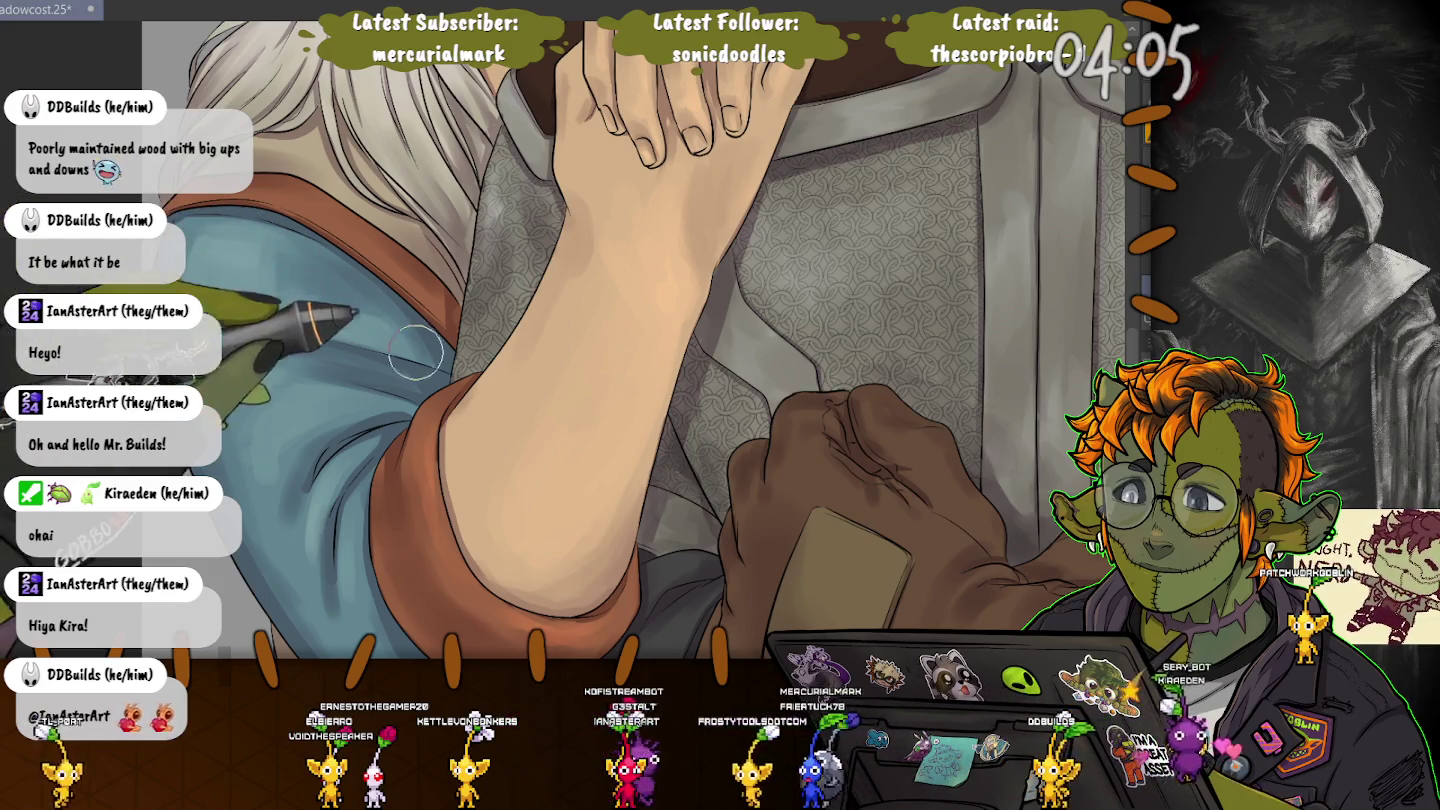
Zoom onto the glove's tan patch, shrink the brush, and paint a lighter tan tone on it.
drag(263, 420, 310, 205)
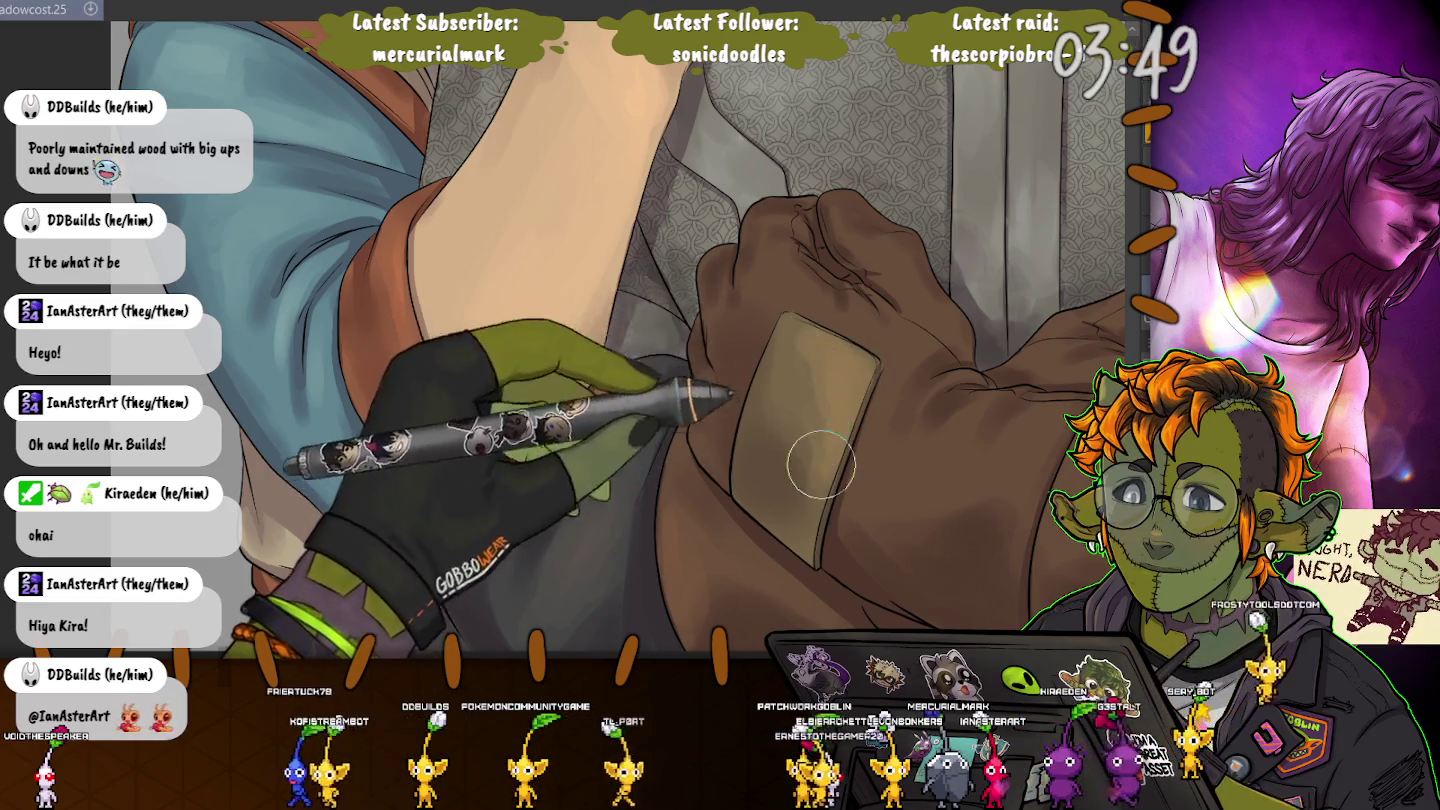
key([)
key([)
key([)
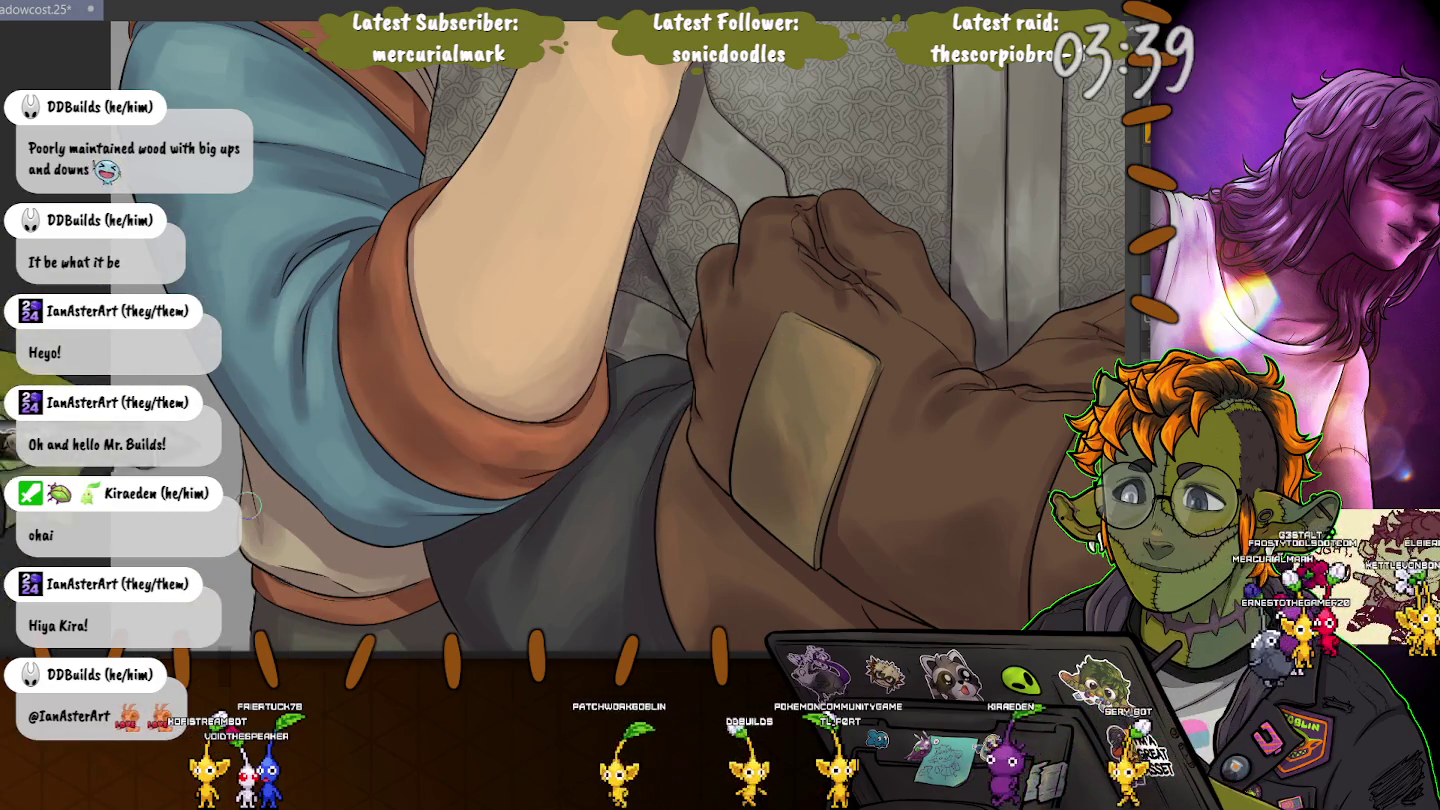
scroll(307, 606, down, 2)
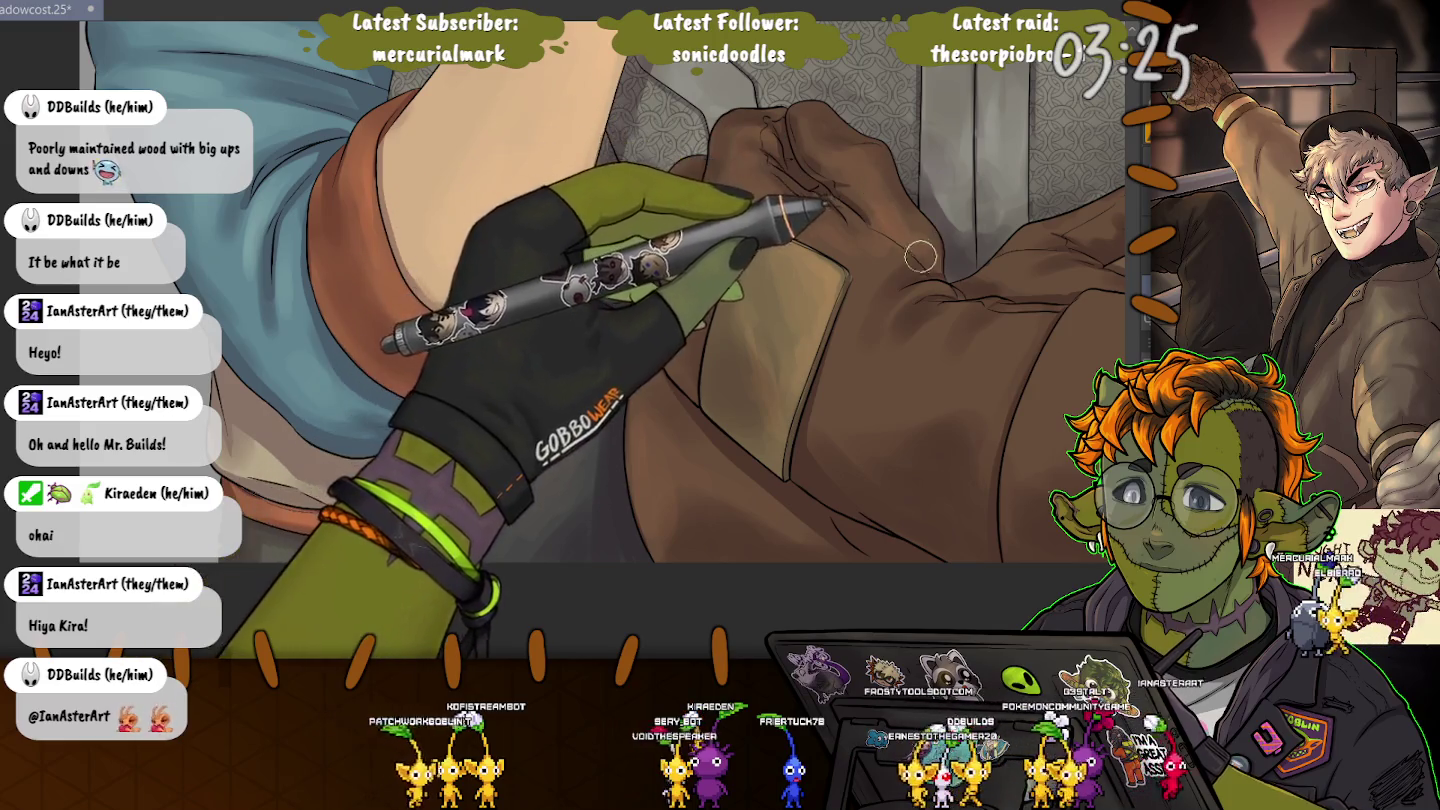
drag(885, 248, 831, 300)
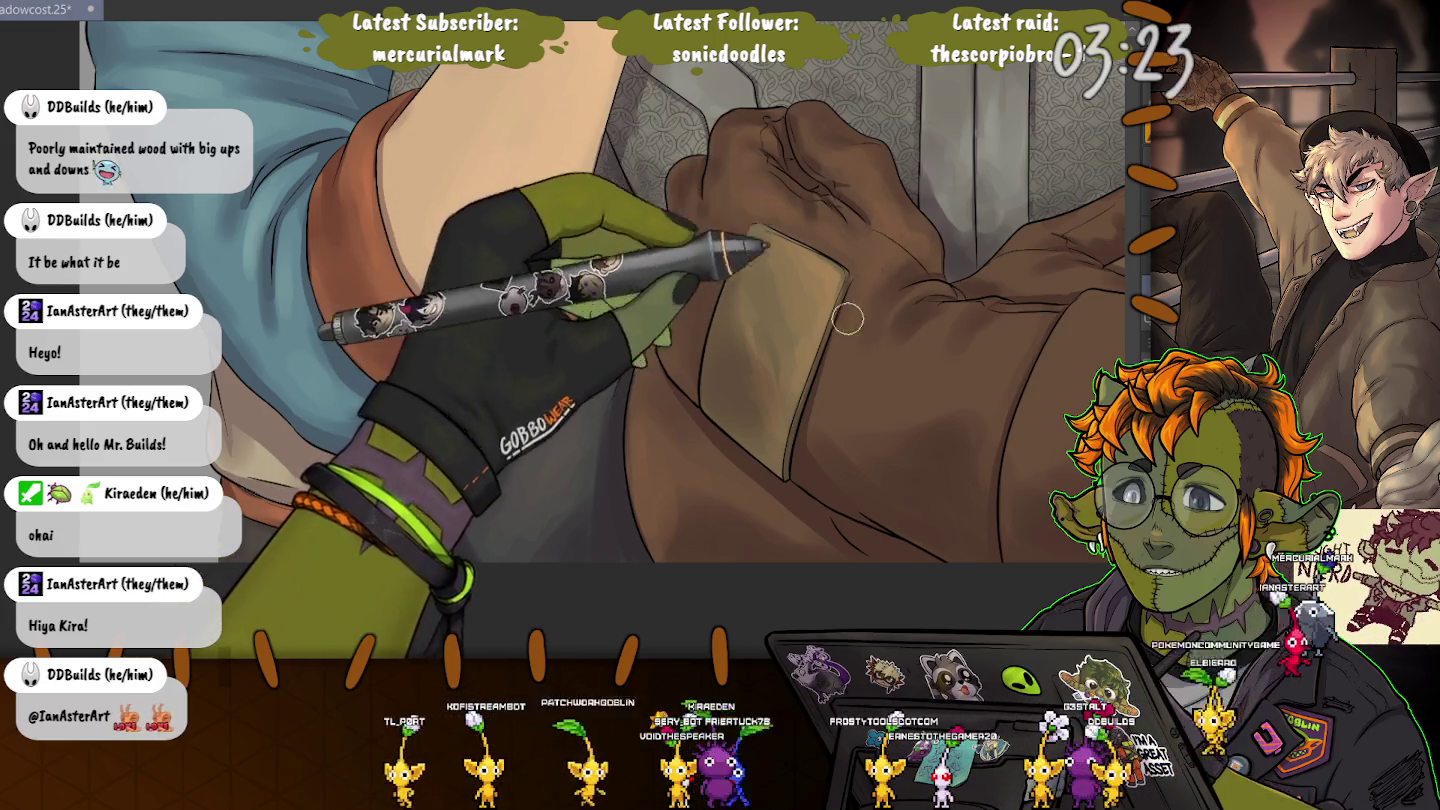
Undo the lighter tan stroke, then zoom and rotate the view toward the sleeve and hammer head.
key(ctrl+z)
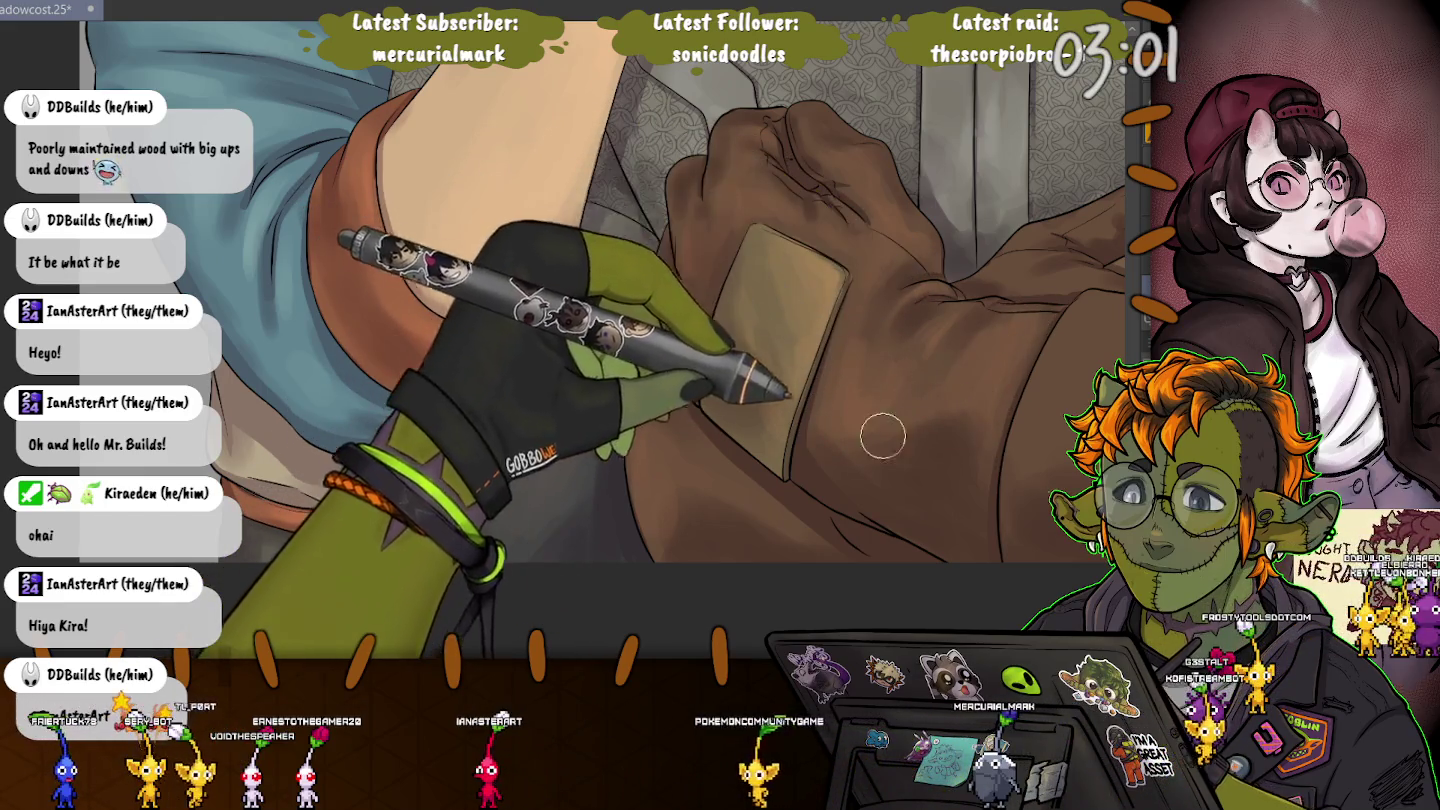
scroll(686, 274, up, 2)
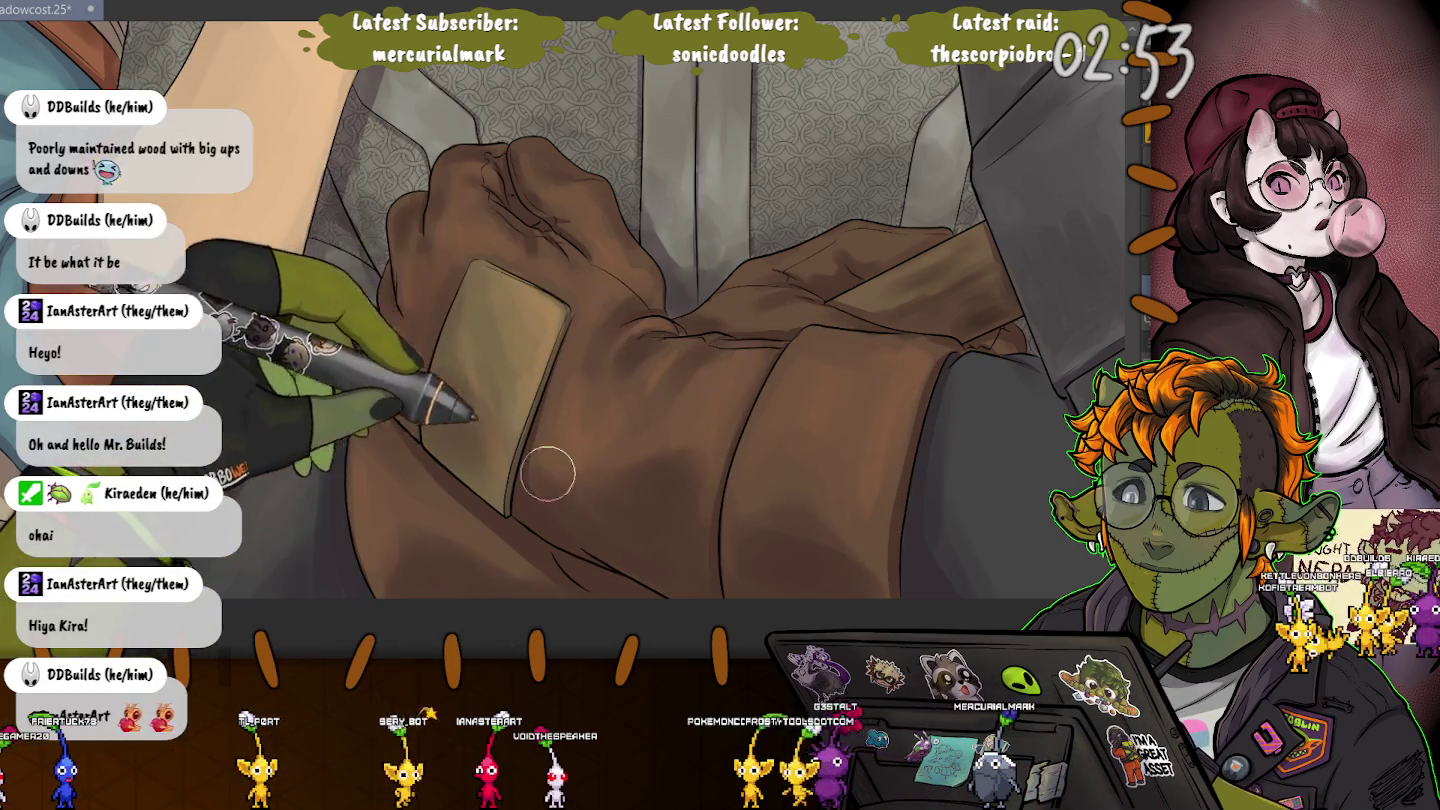
scroll(599, 429, up, 3)
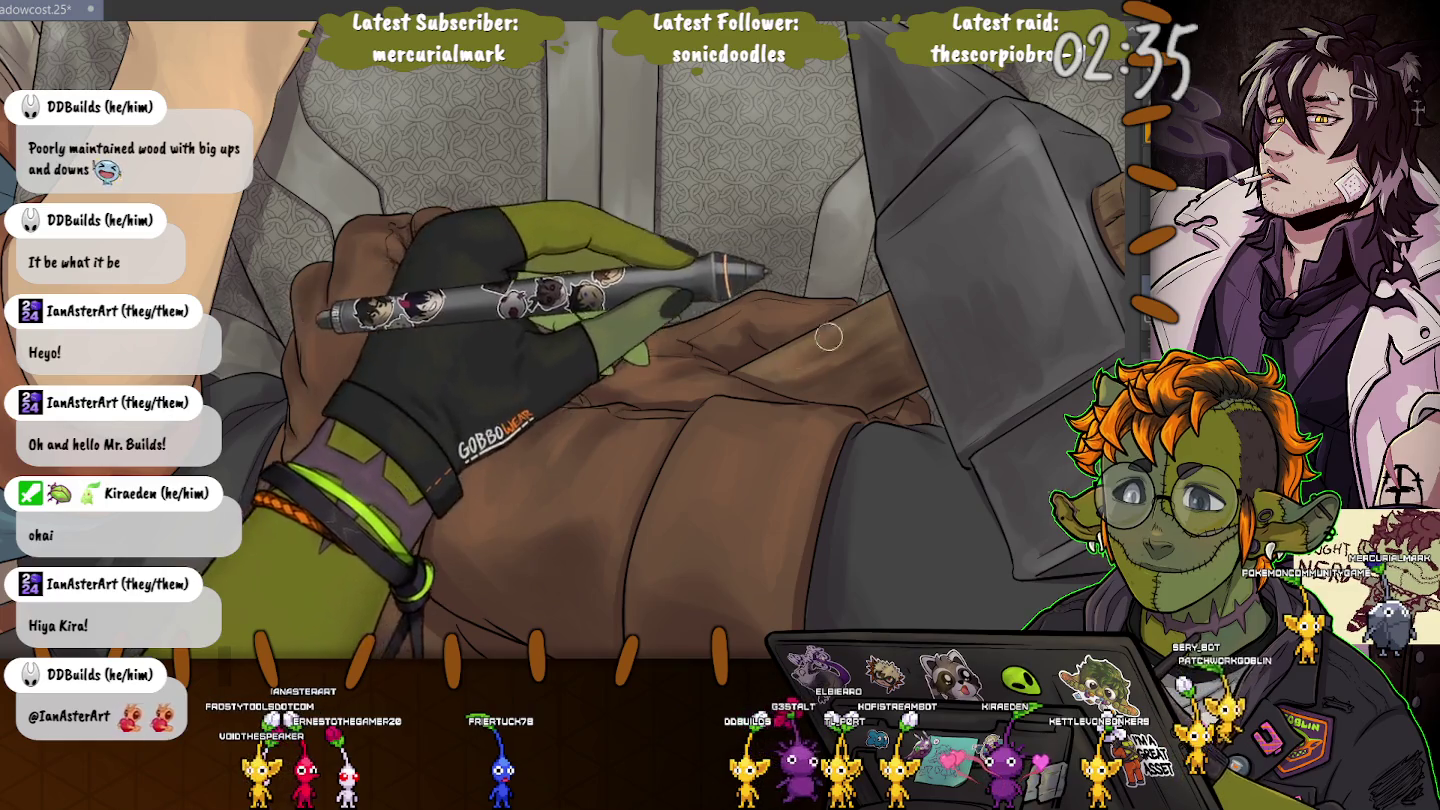
drag(755, 266, 408, 295)
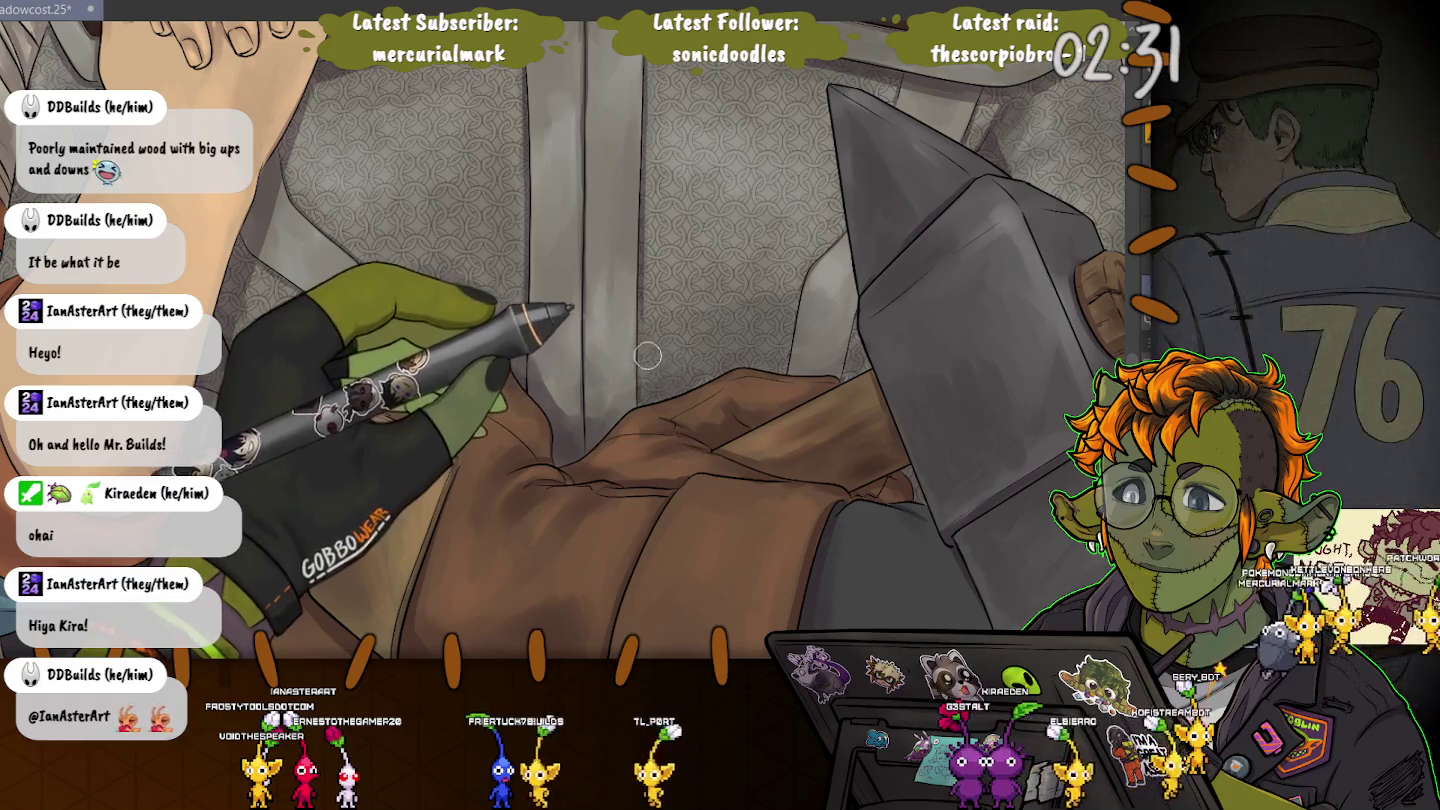
Zoom and pan toward the grey hammer head and its wooden handle end.
scroll(646, 356, up, 3)
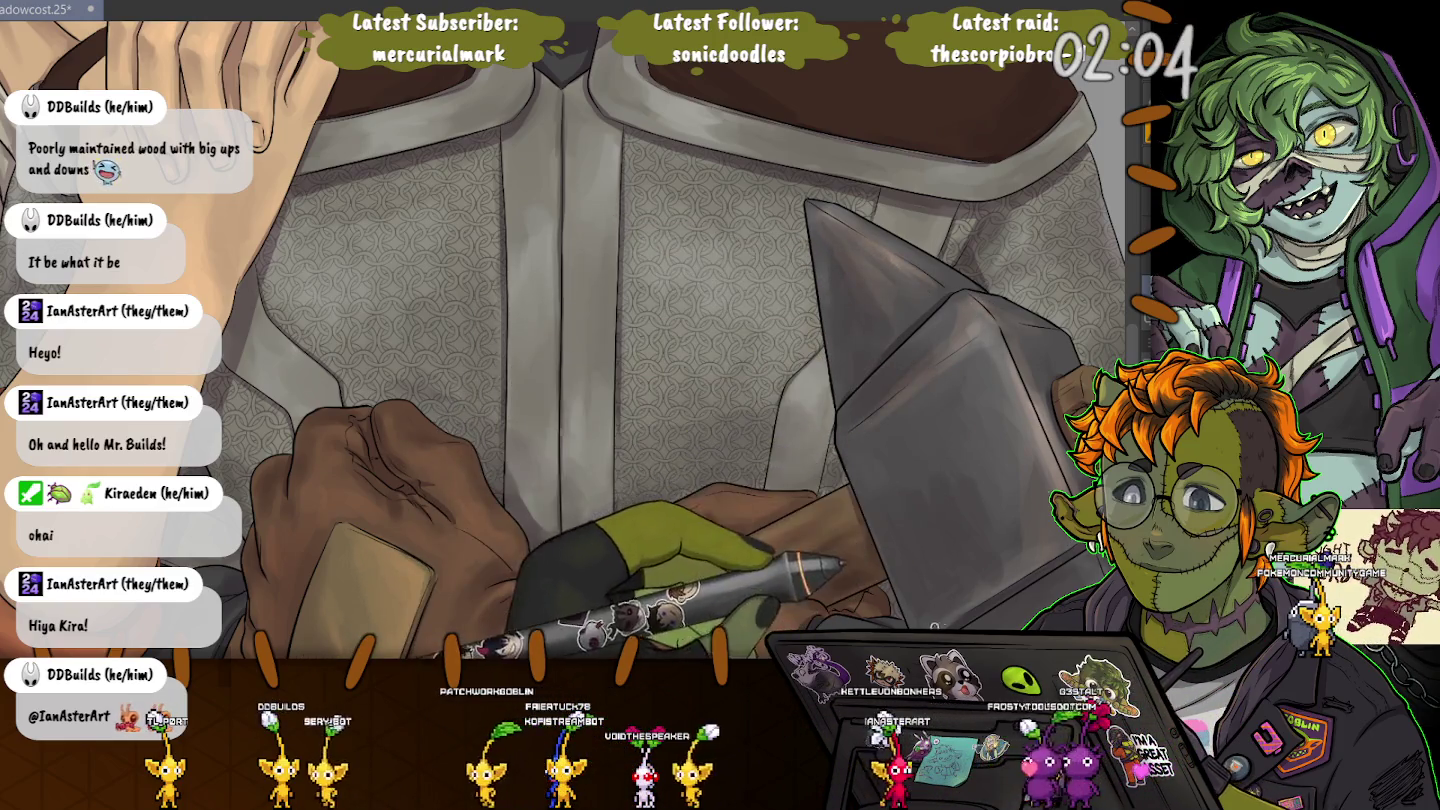
drag(891, 508, 746, 382)
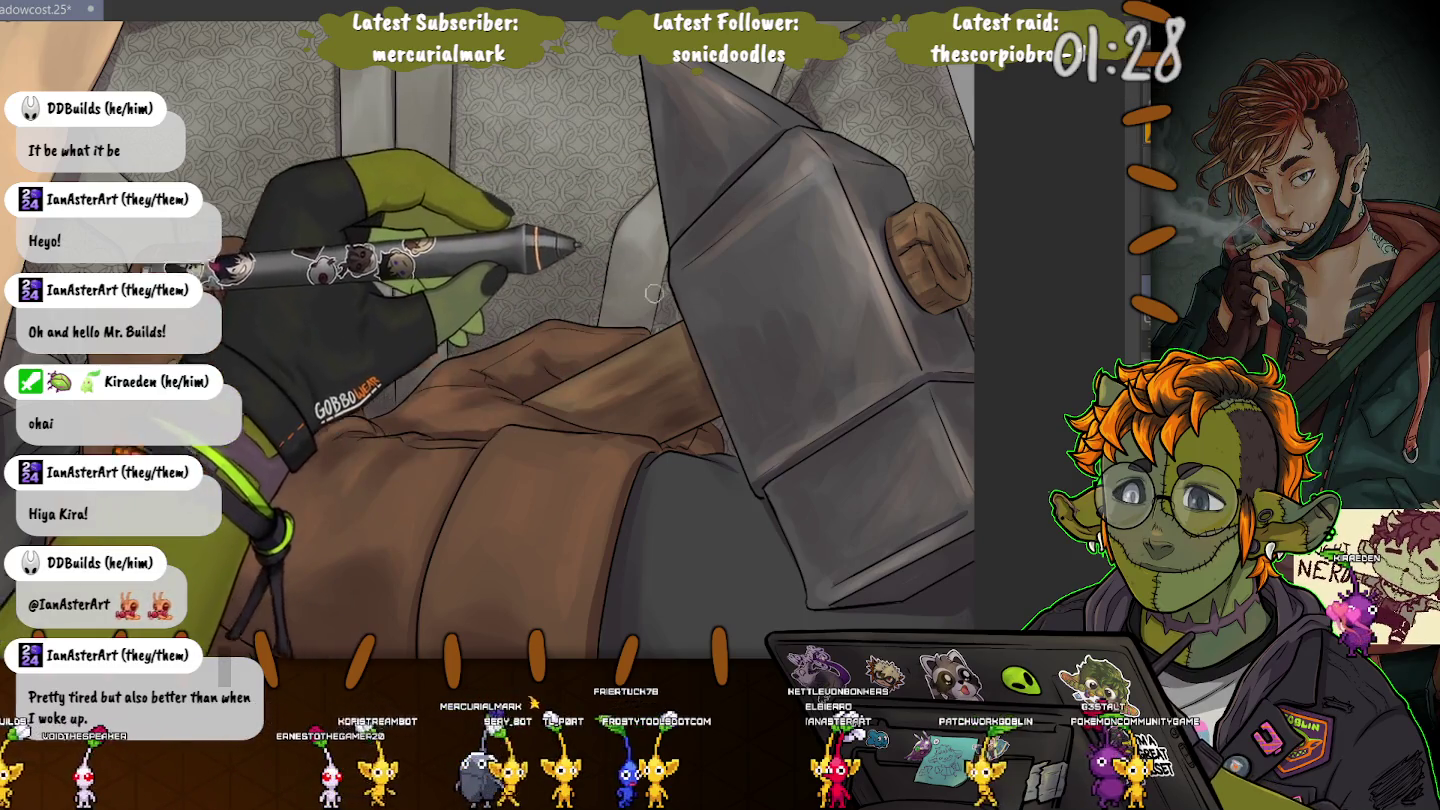
scroll(647, 311, up, 3)
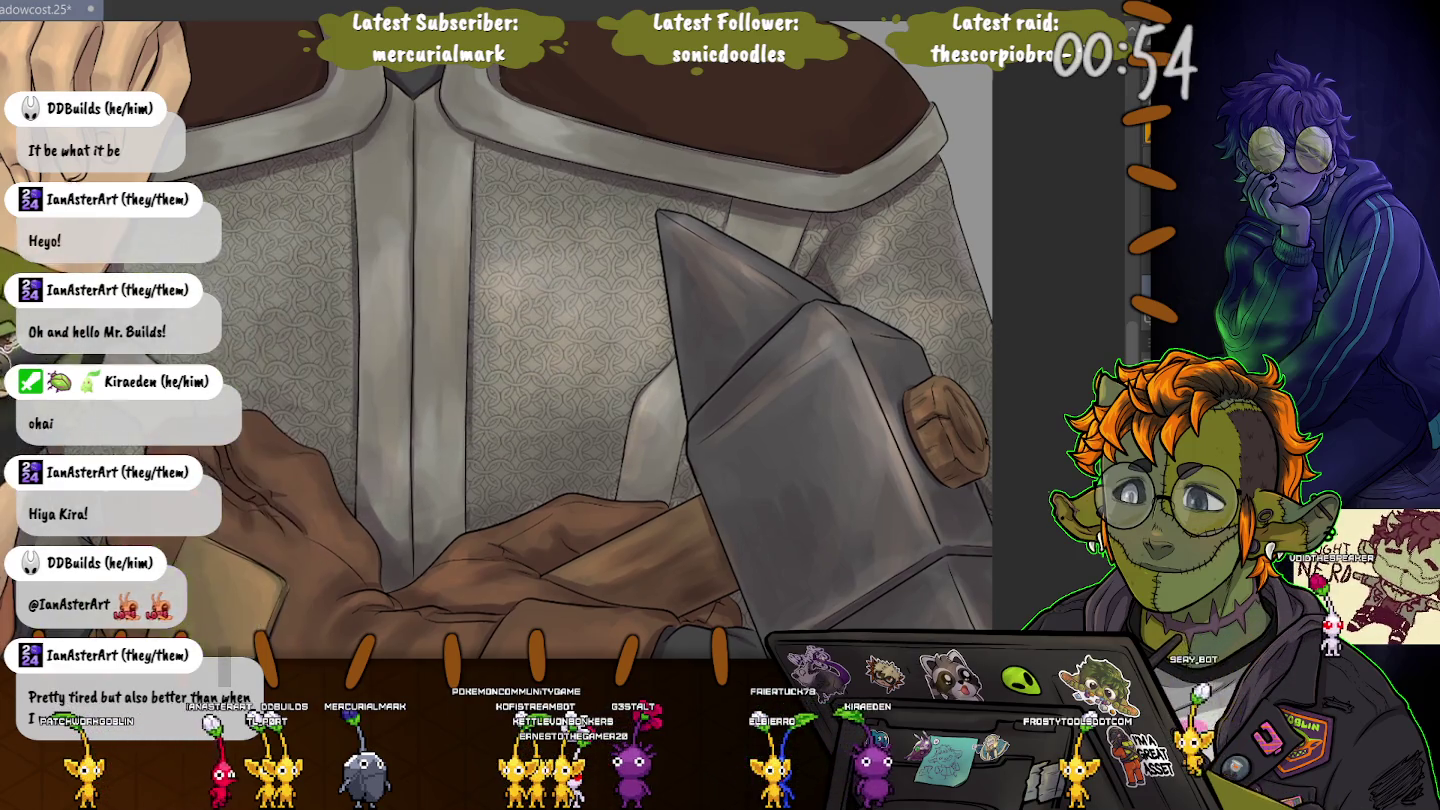
Scroll the view from the hammer up toward the bearded man's face and collar.
scroll(725, 185, down, 2)
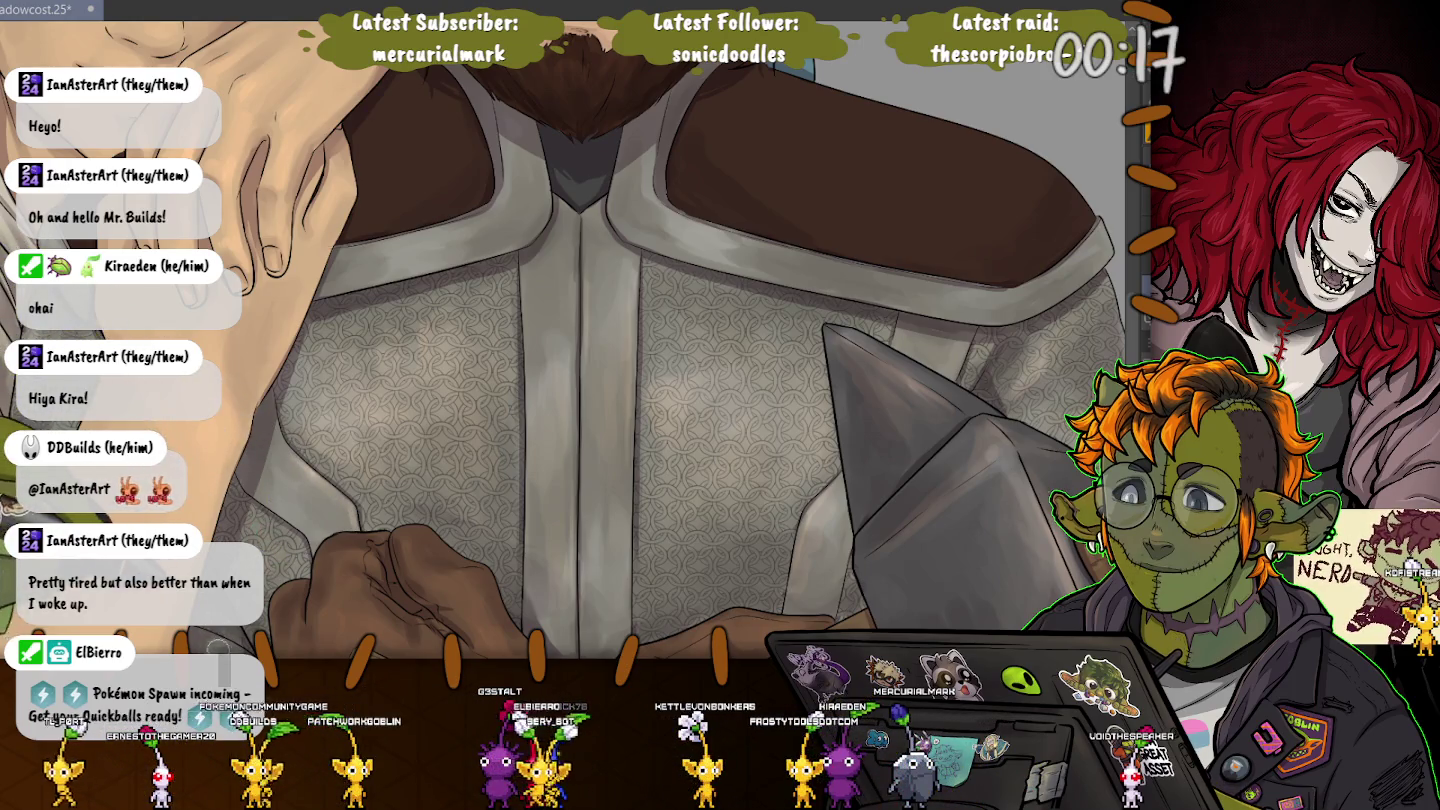
scroll(571, 339, down, 3)
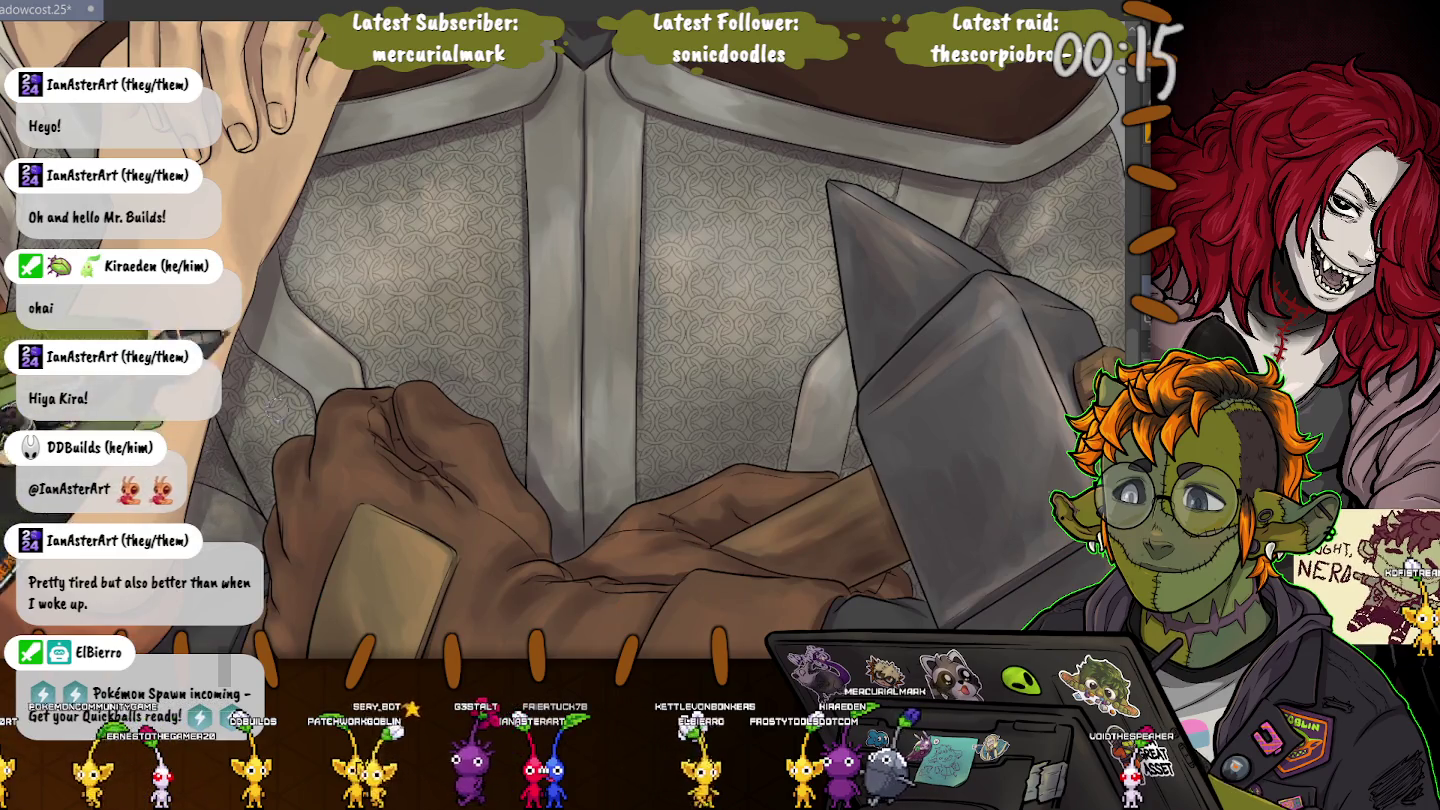
scroll(512, 446, up, 10)
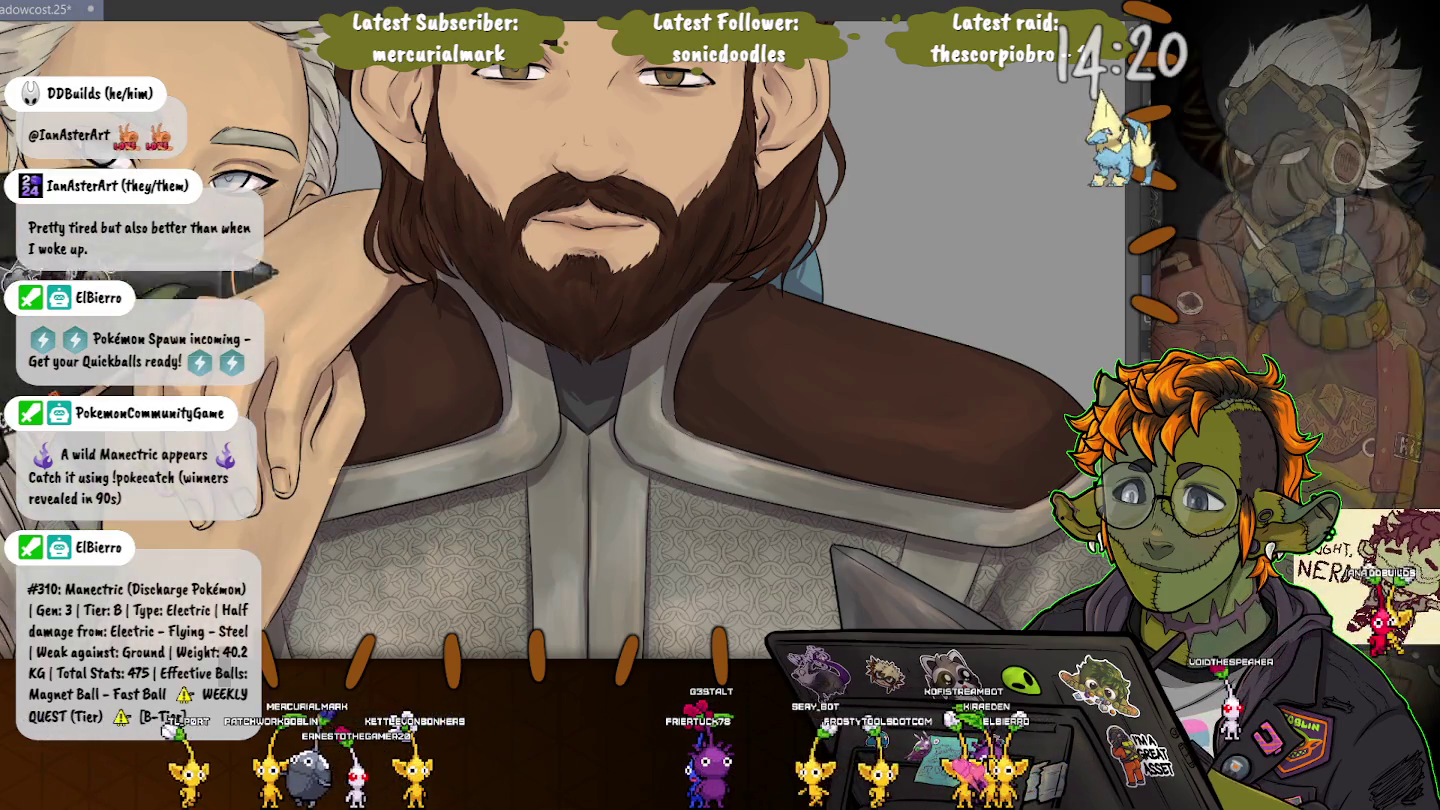
Pan up from the armored chest to center the bearded face, then shrink the brush.
drag(525, 125, 599, 412)
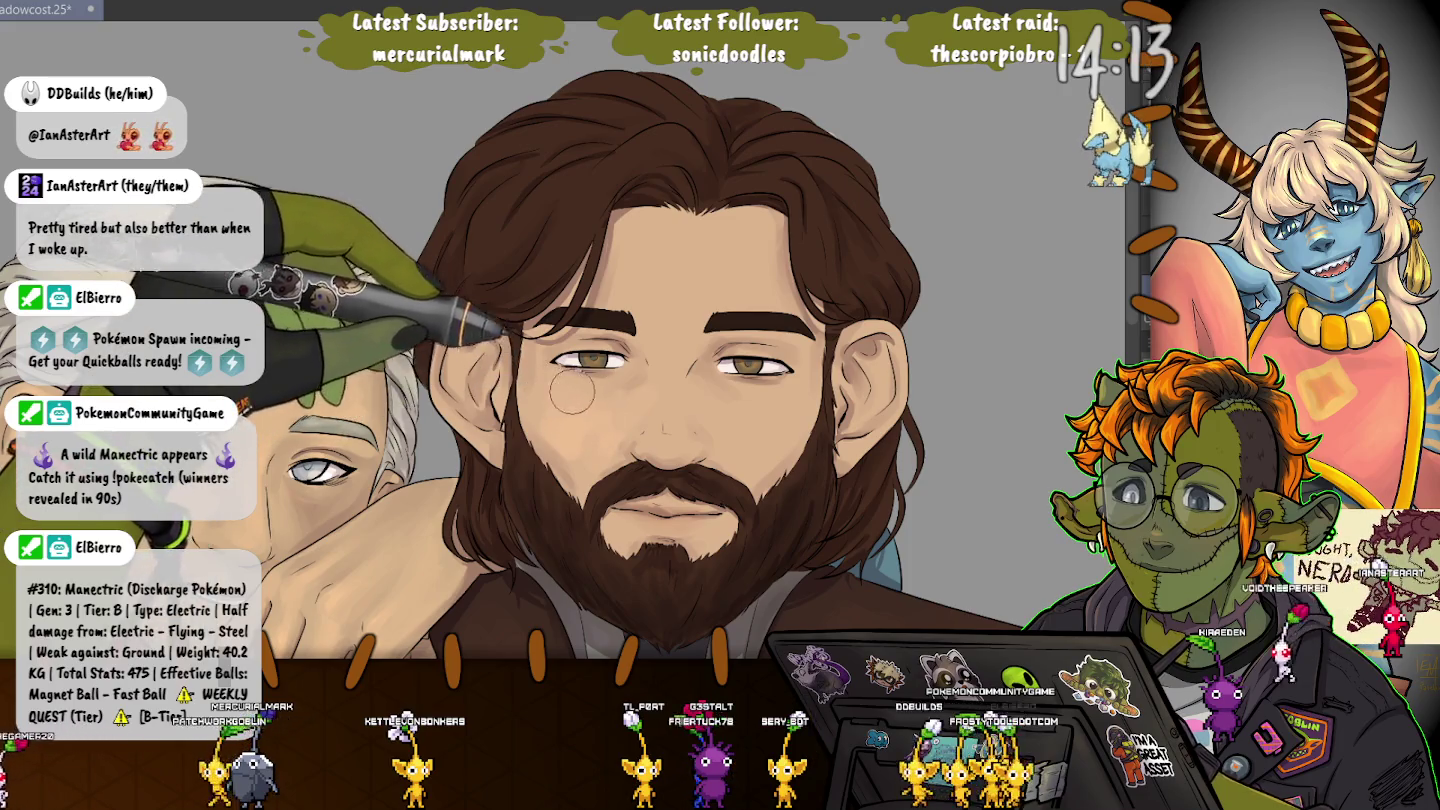
key([)
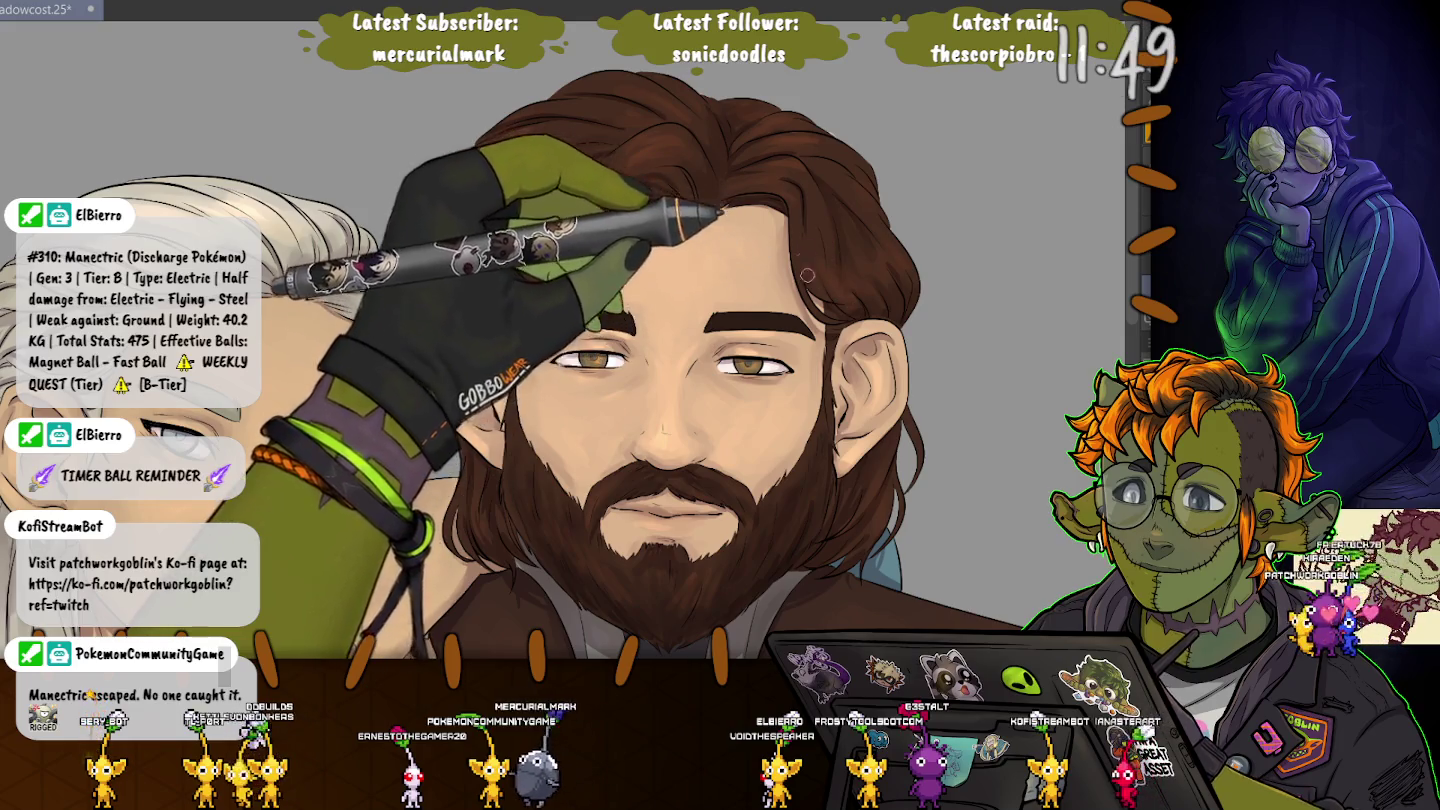
Undo the last edit, zoom out, and fit both figures in the window with Ctrl+0.
key(ctrl+z)
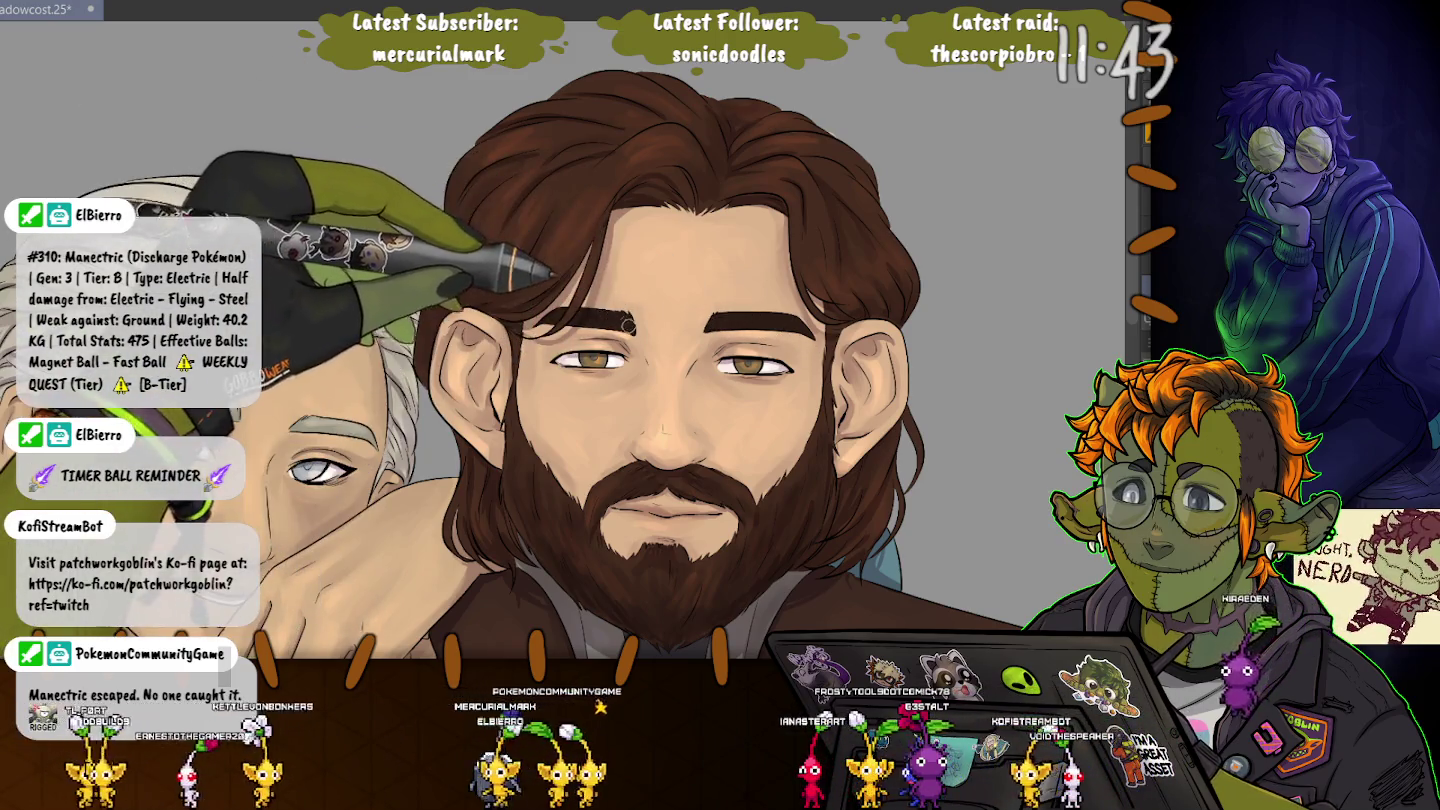
scroll(461, 178, down, 2)
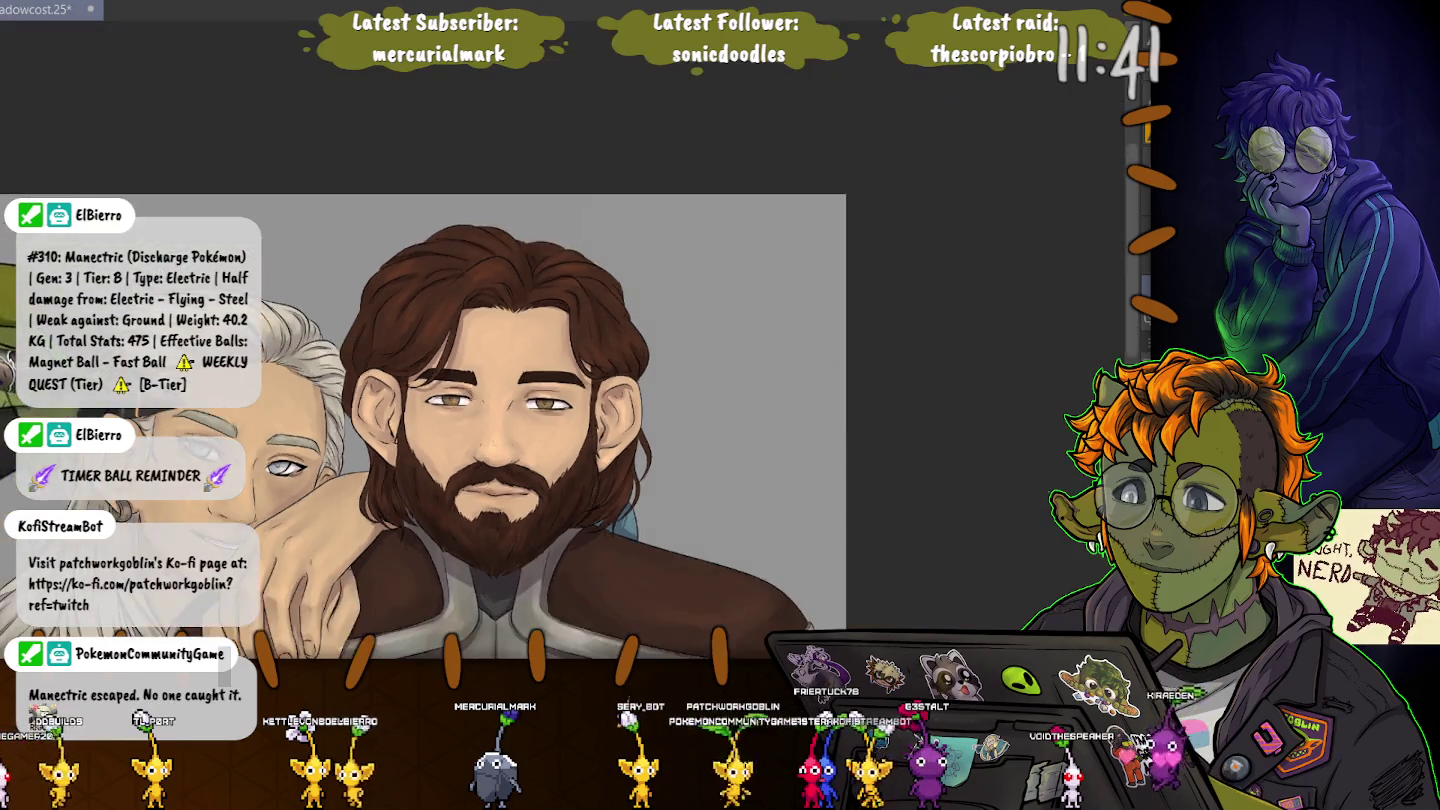
scroll(440, 190, down, 2)
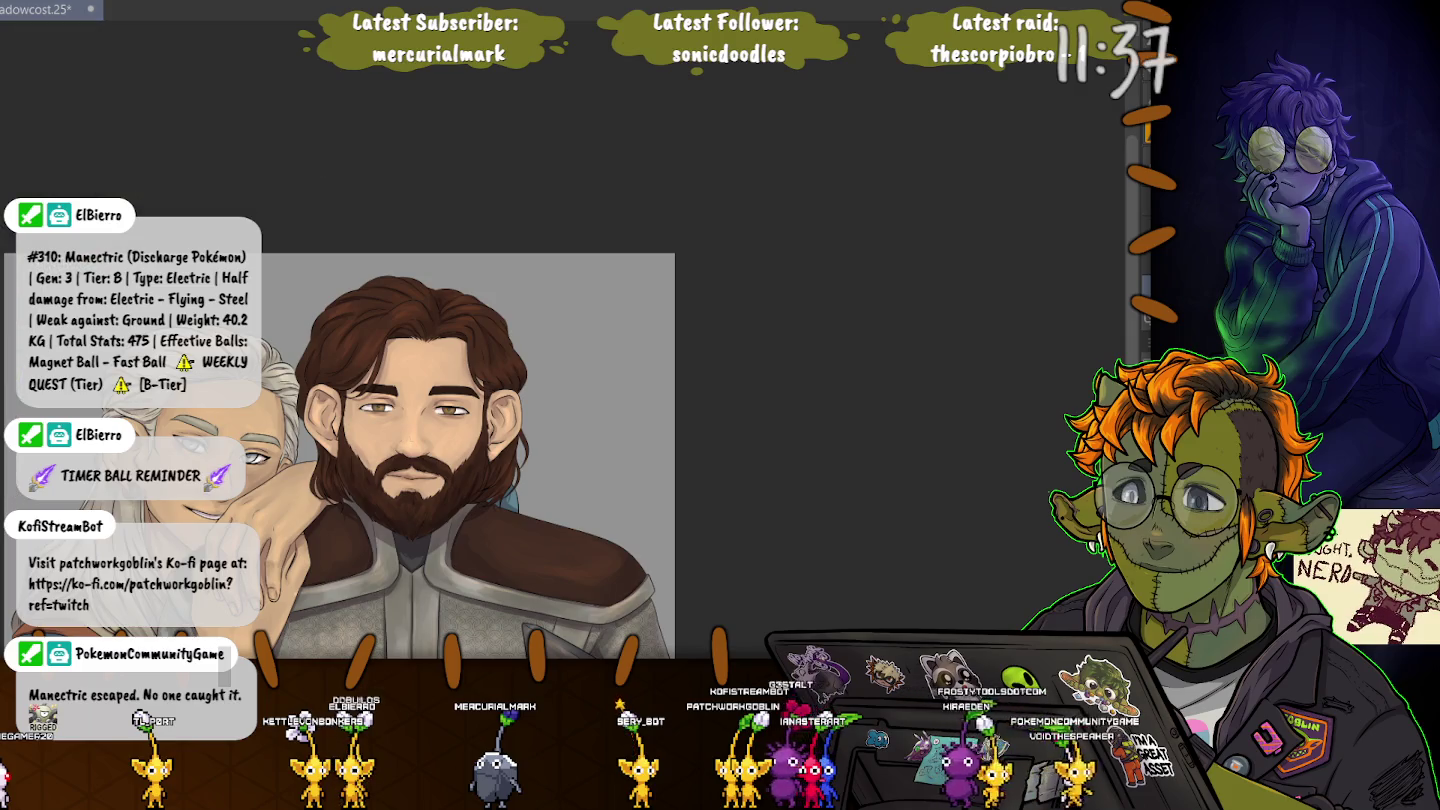
key(ctrl+0)
drag(620, 400, 681, 260)
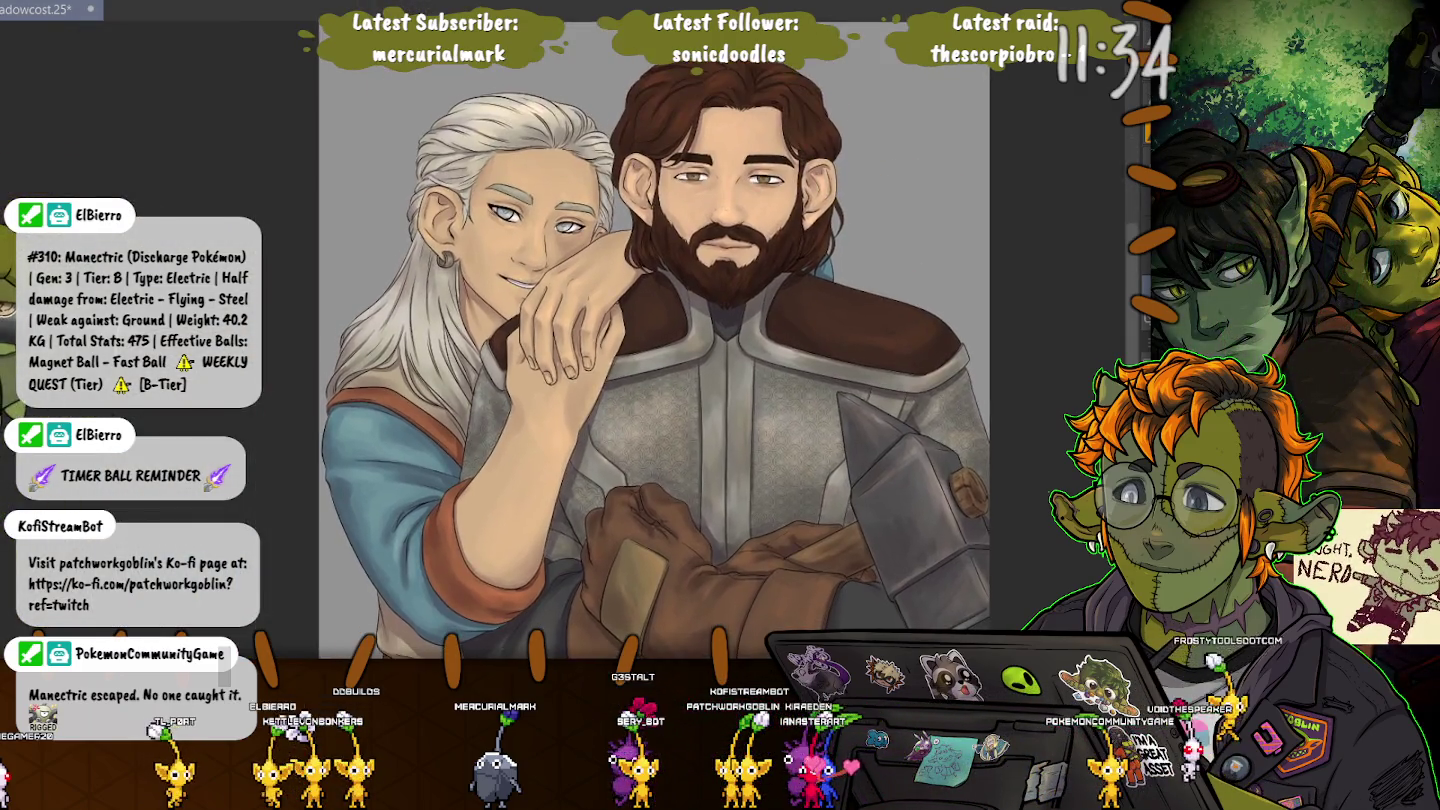
Recentre the artwork and pan until both characters' faces are fully visible.
drag(866, 461, 776, 466)
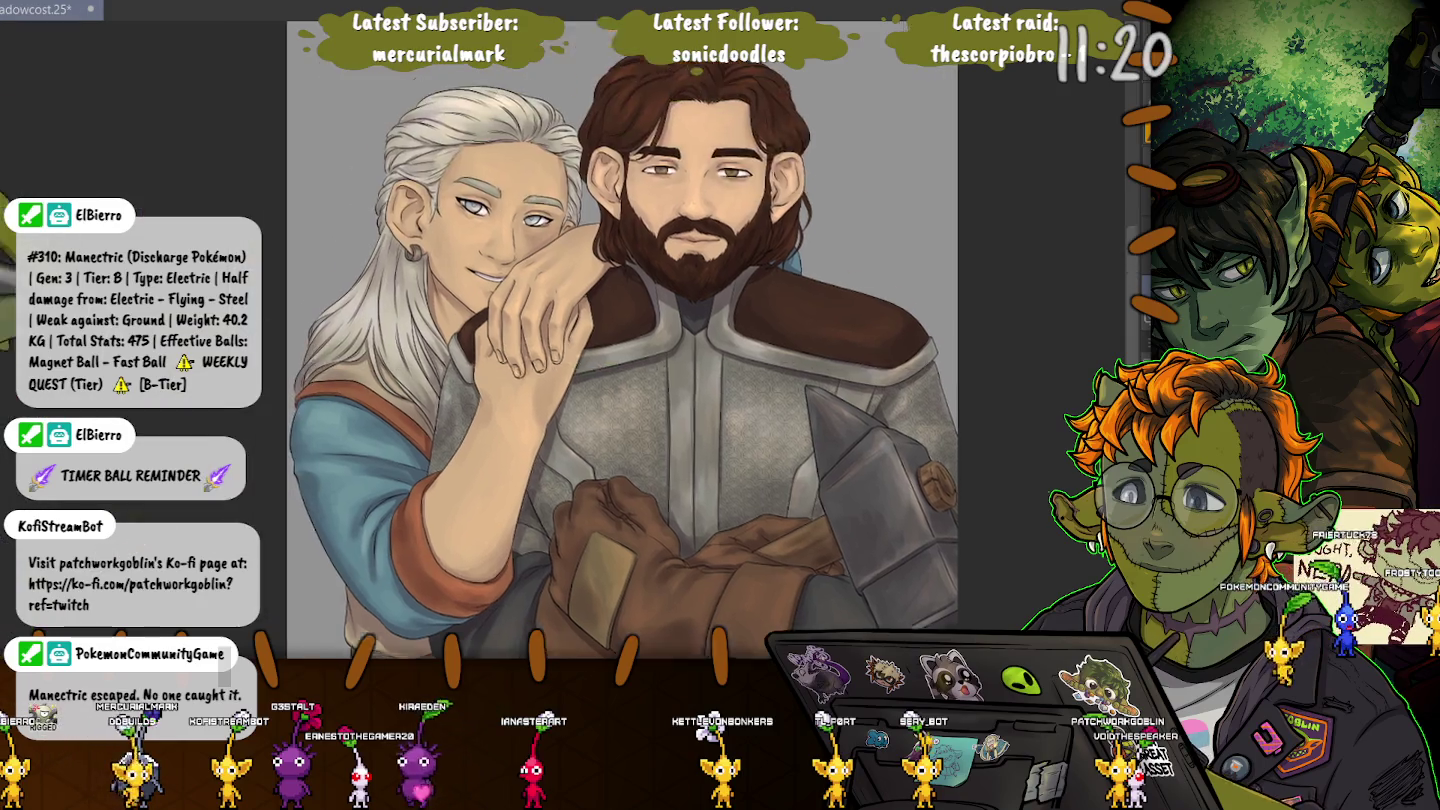
drag(442, 486, 527, 597)
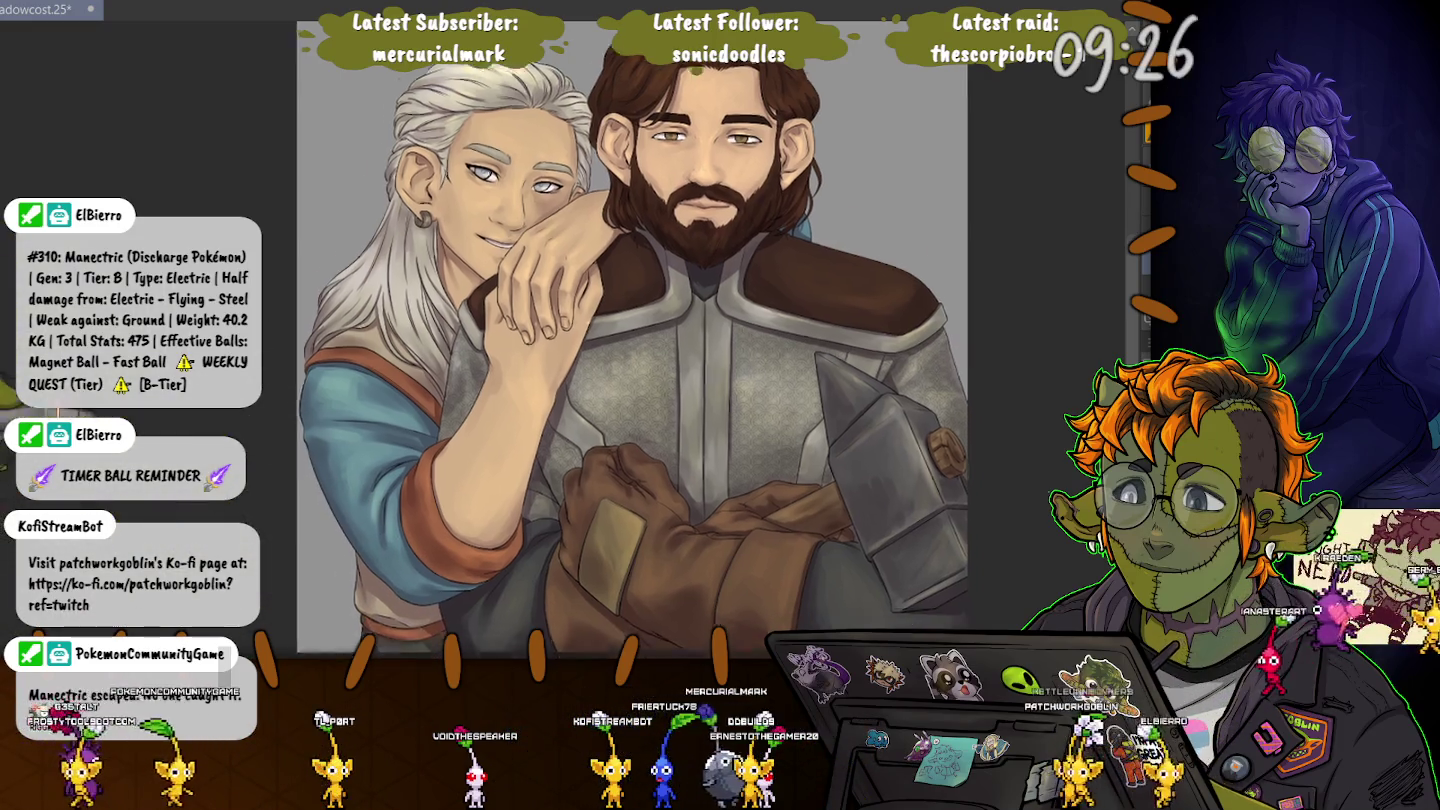
scroll(308, 456, down, 3)
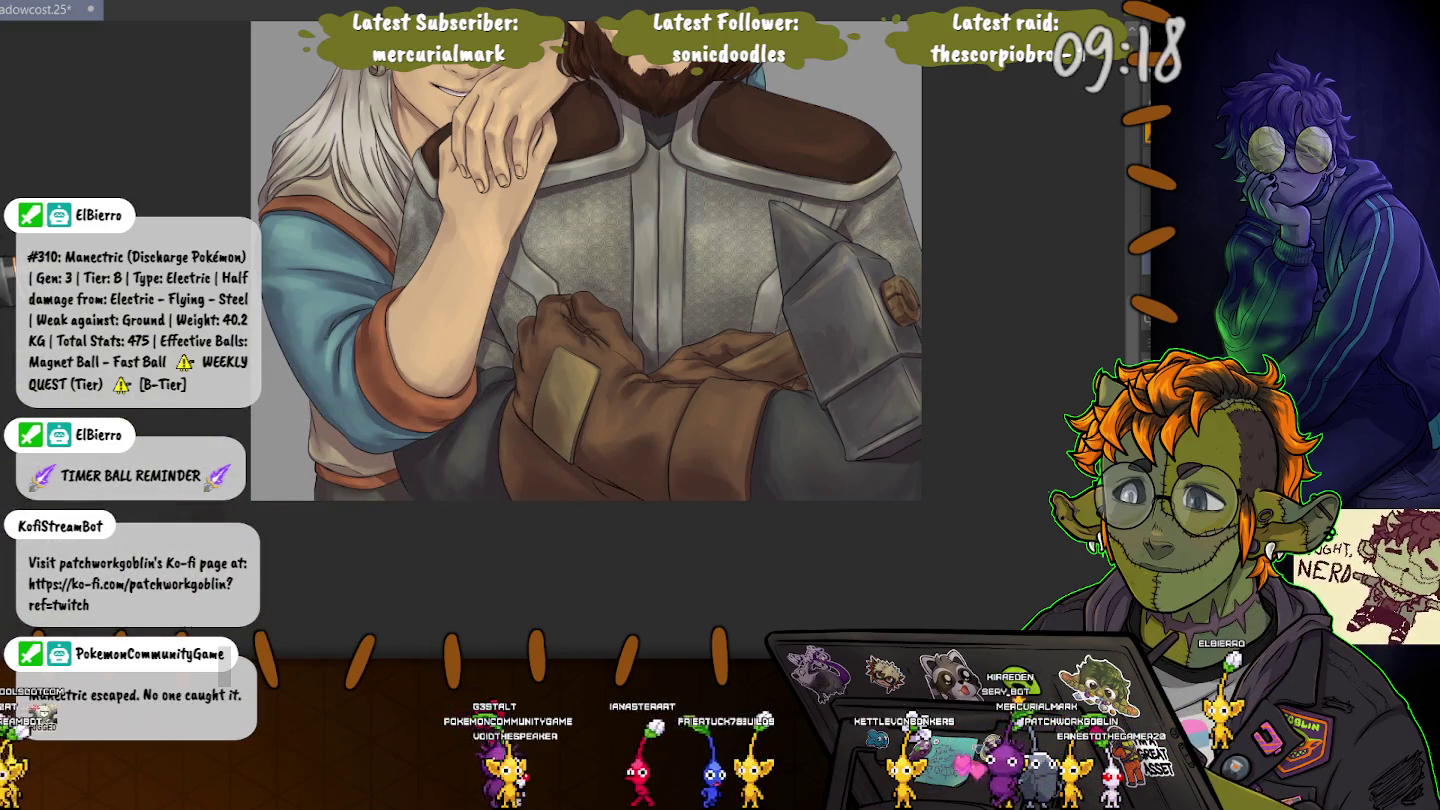
drag(238, 405, 281, 550)
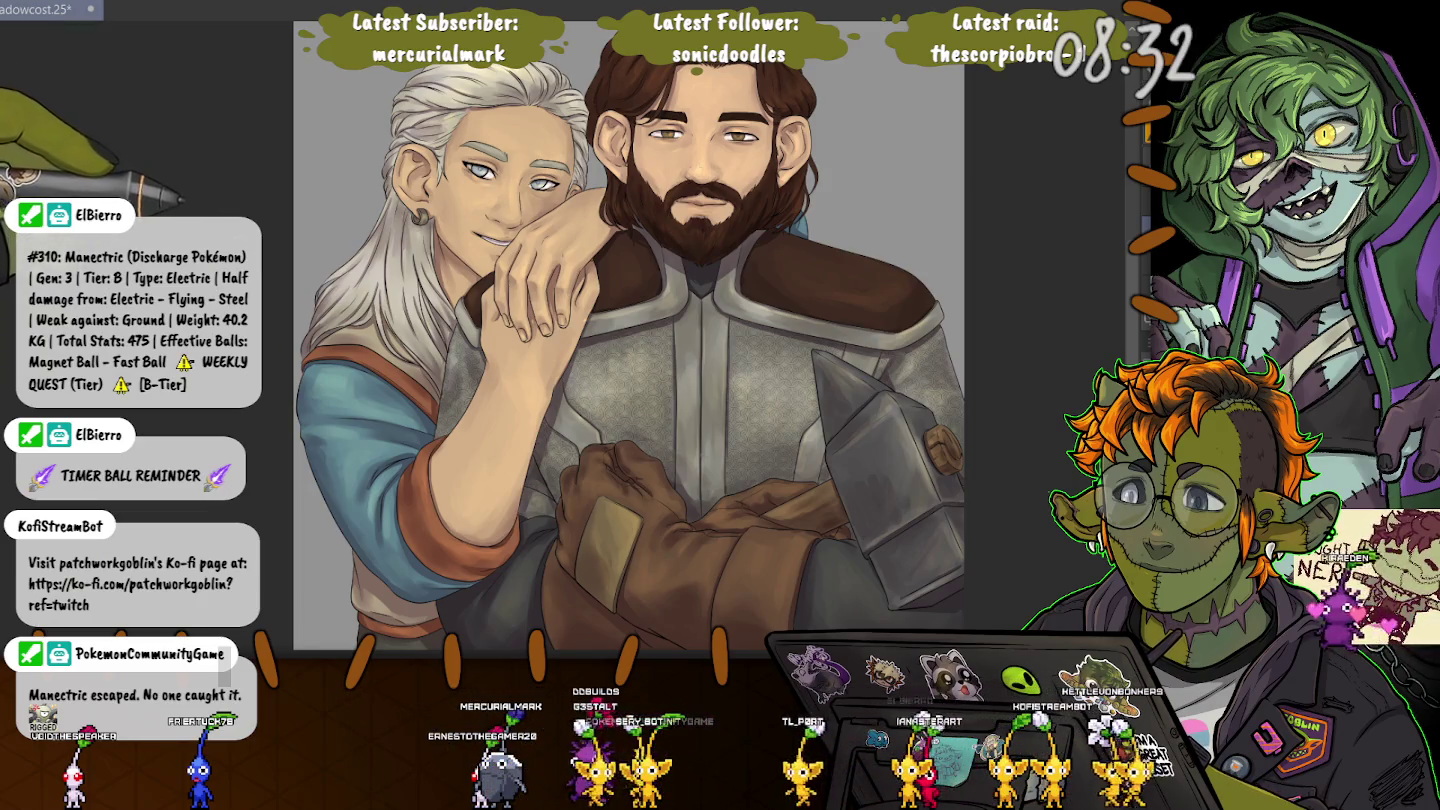
drag(276, 247, 287, 262)
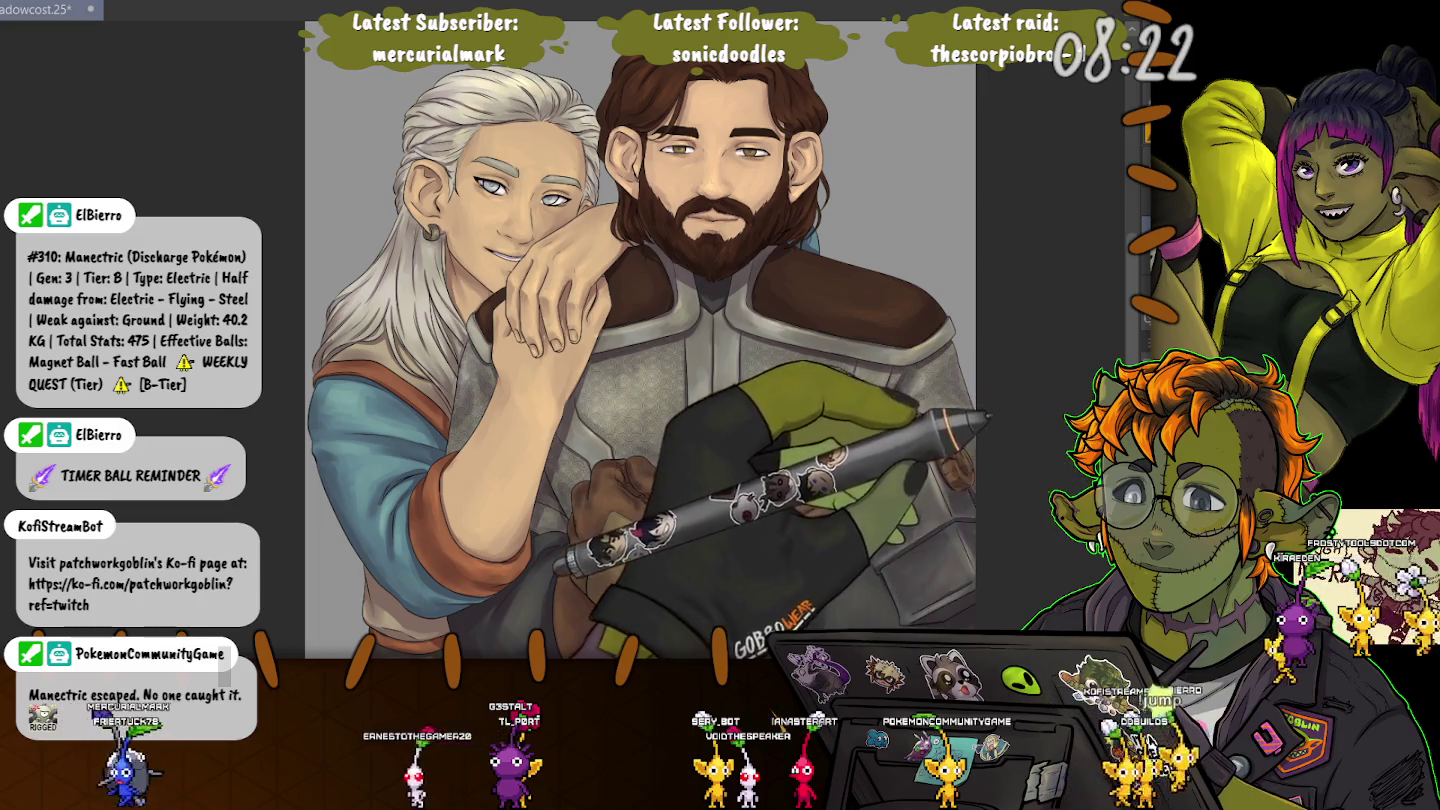
key(ctrl+shift+d)
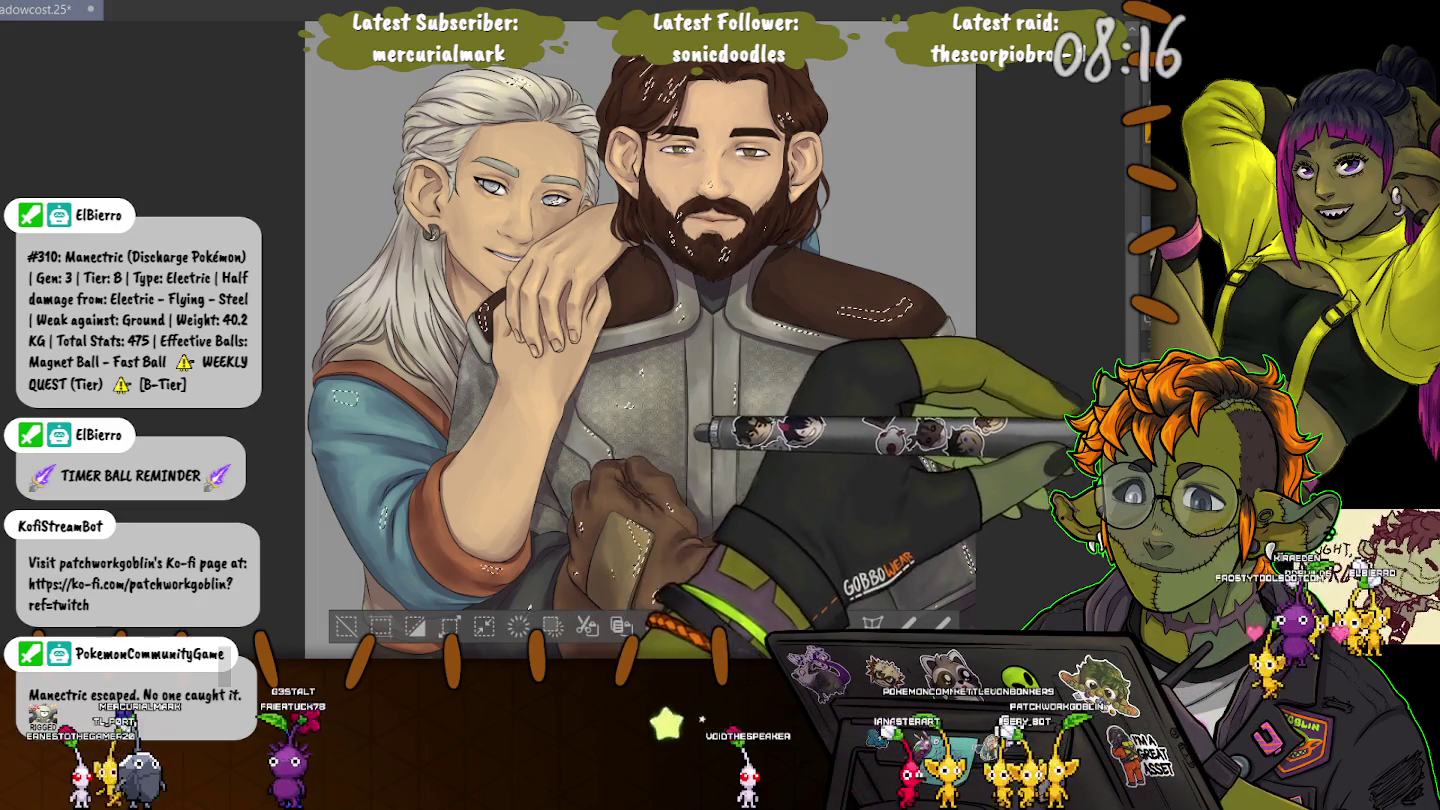
key(ctrl+shift+i)
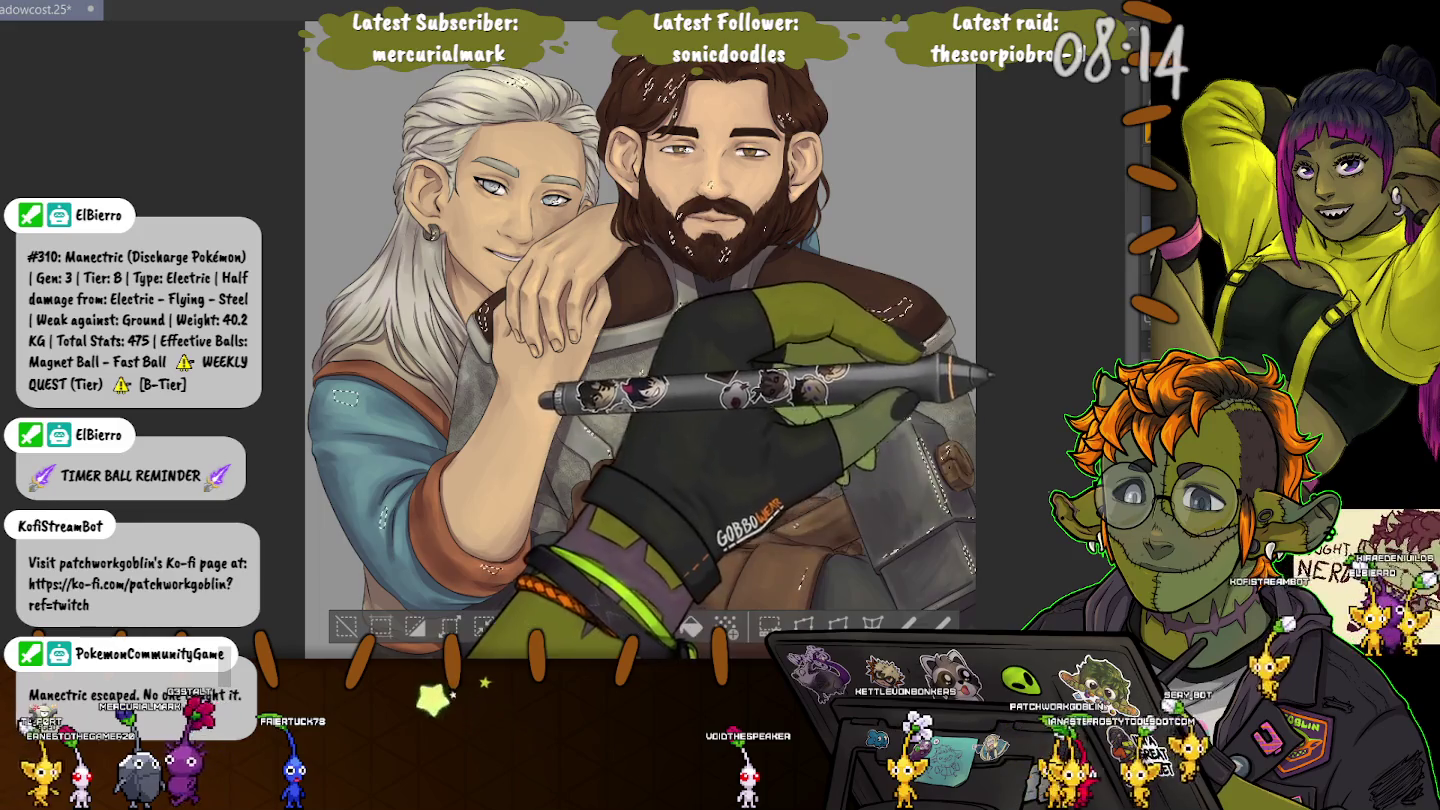
key(ctrl+d)
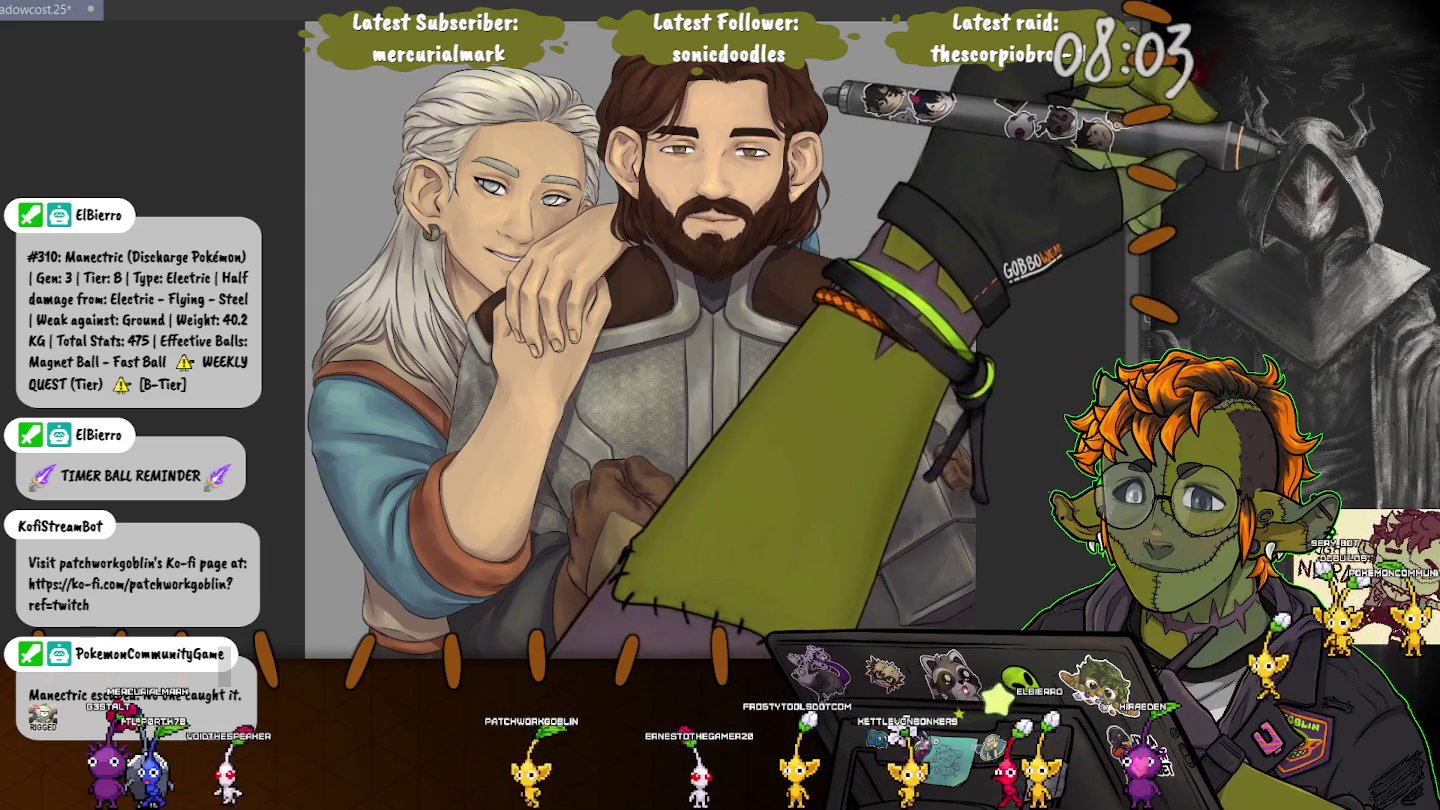
key(ctrl+plus)
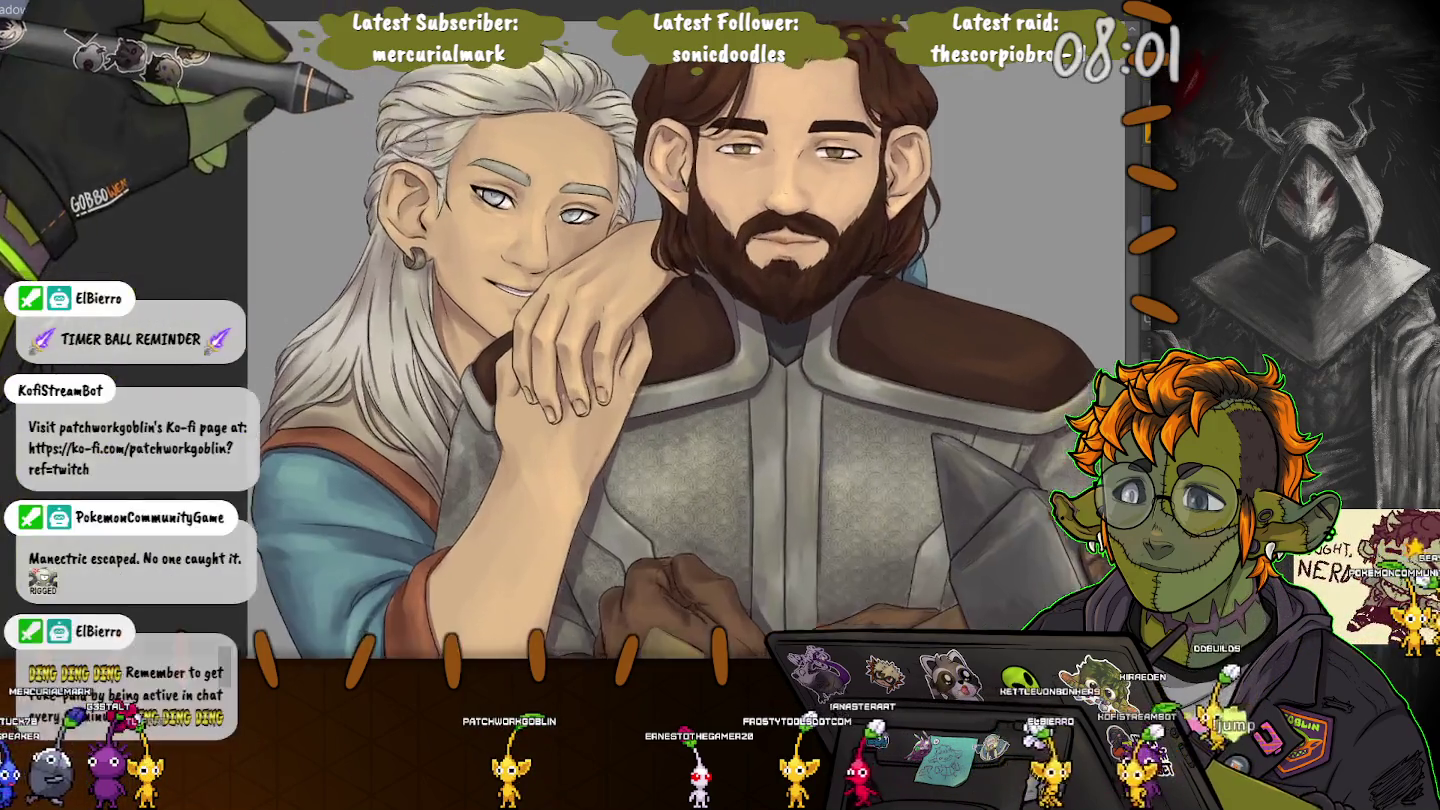
Zoom in on the white-haired face, ease back to show both faces, then scroll to the hand.
key(ctrl+plus)
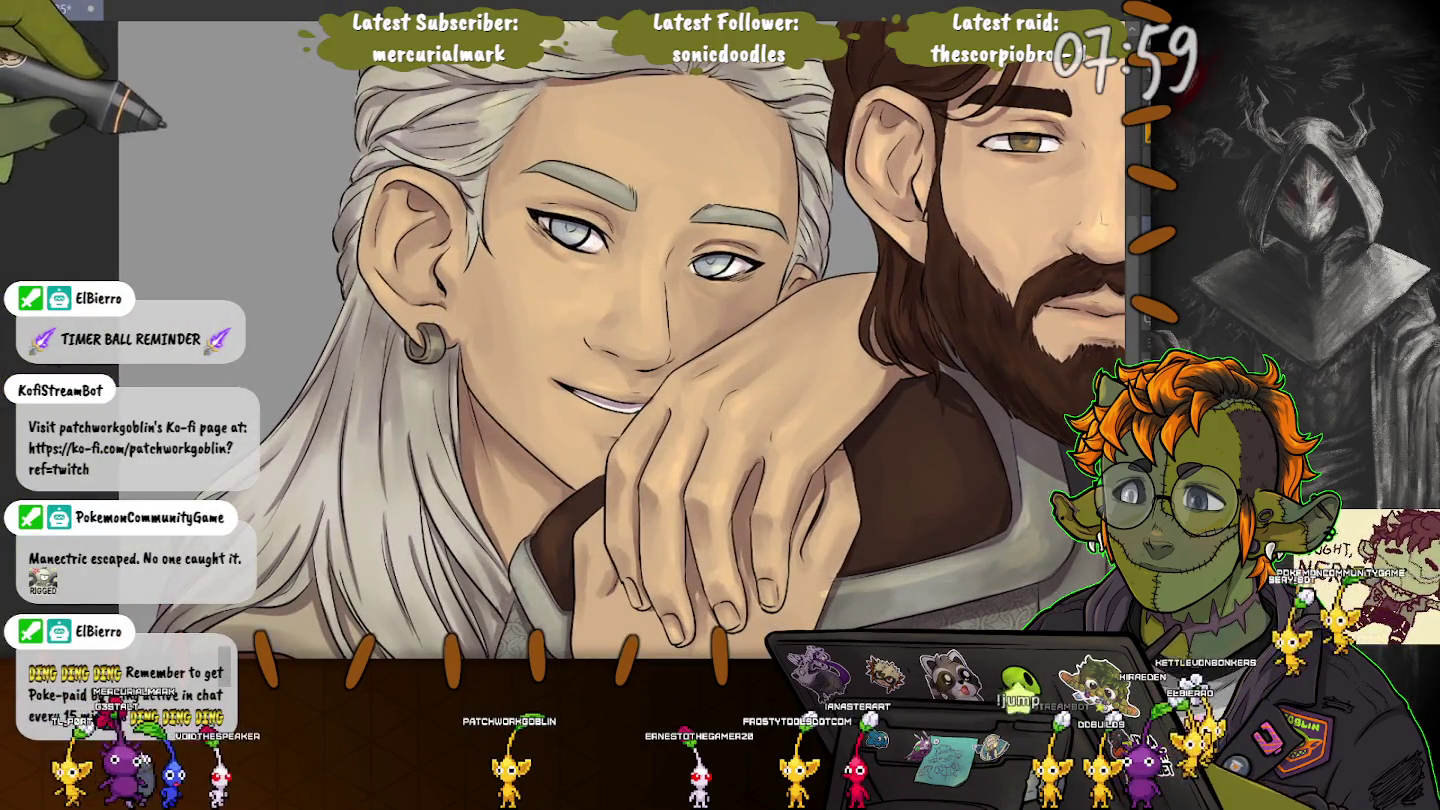
key(ctrl+minus)
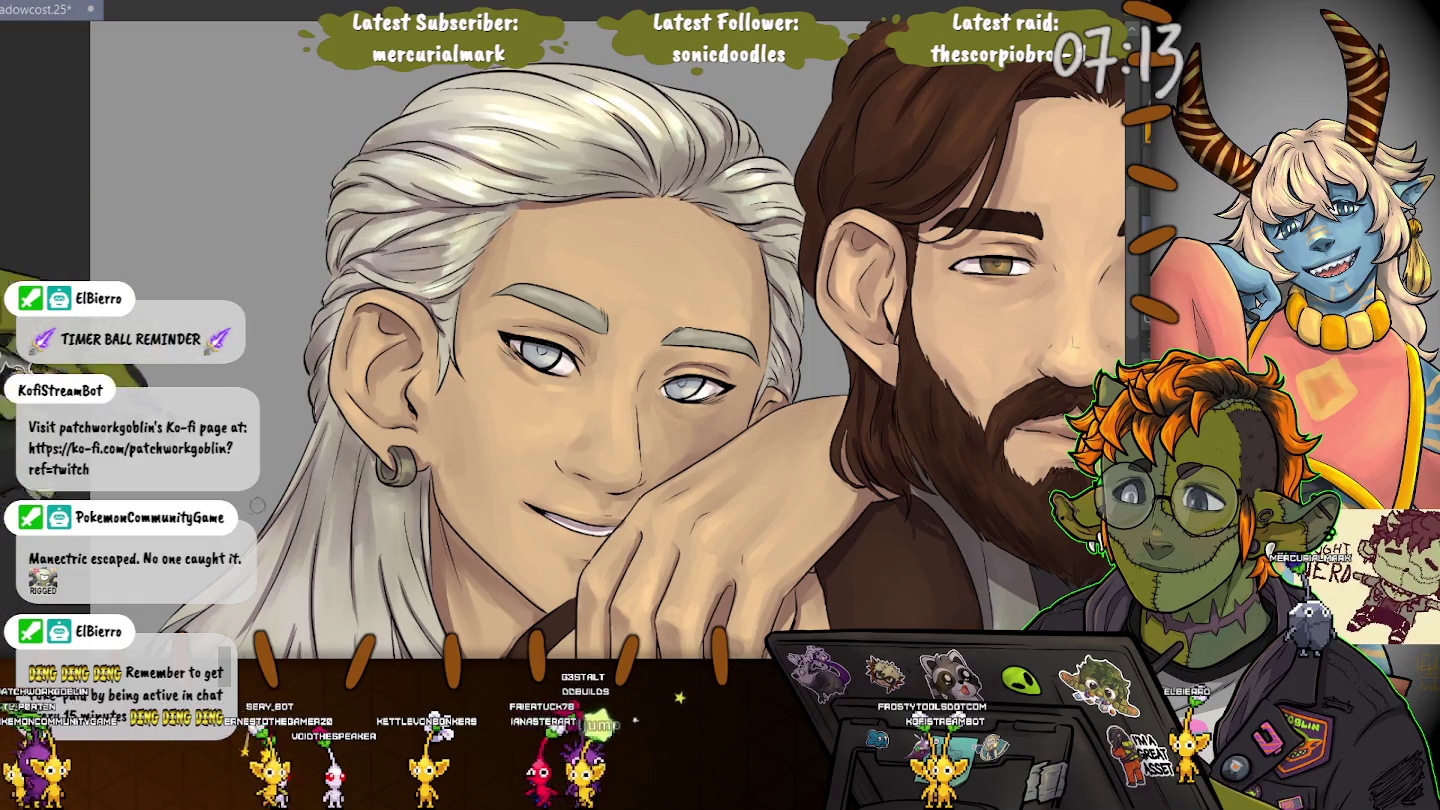
scroll(257, 506, down, 3)
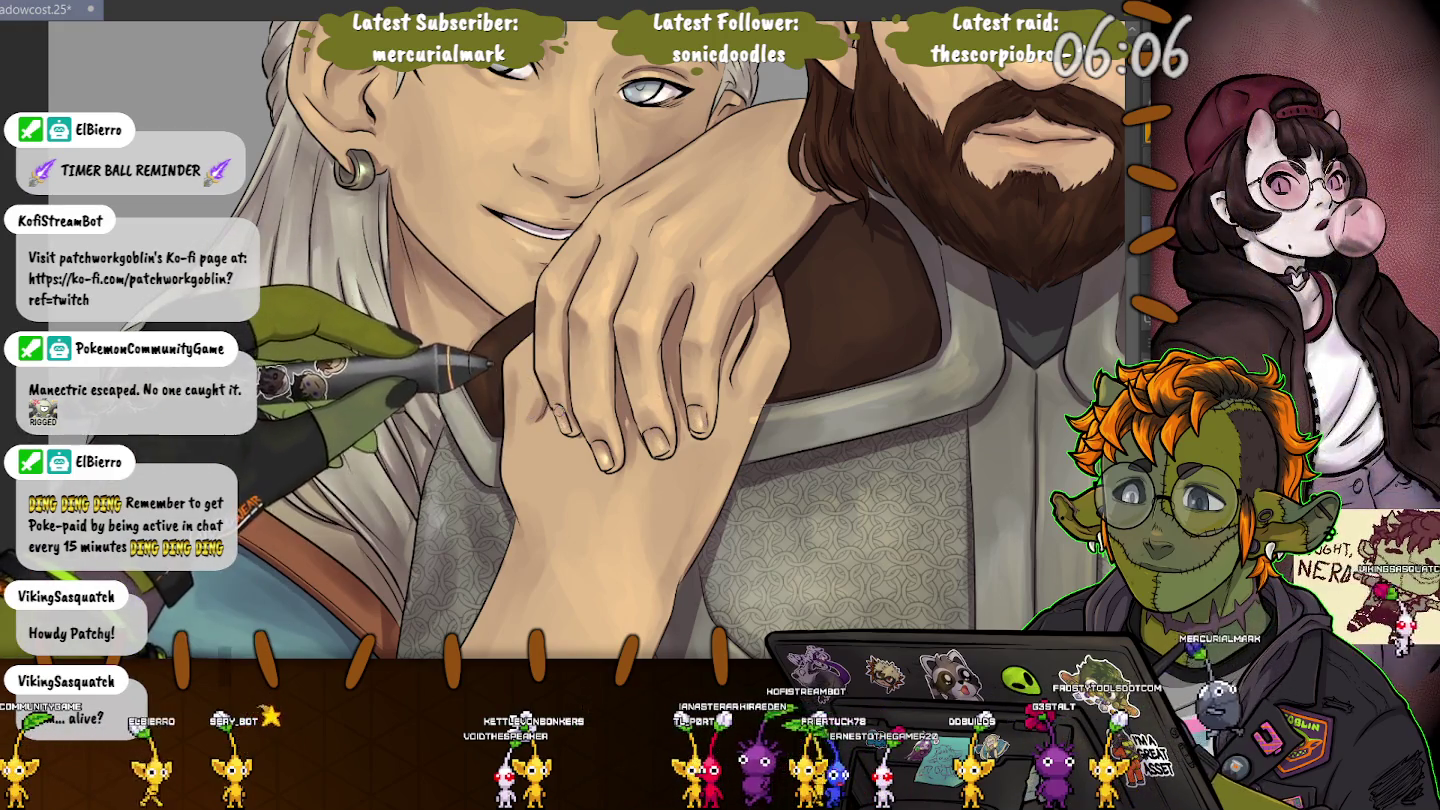
Scroll to frame the white-haired figure's forearm across the armour above the brown gloved fist.
scroll(571, 340, down, 5)
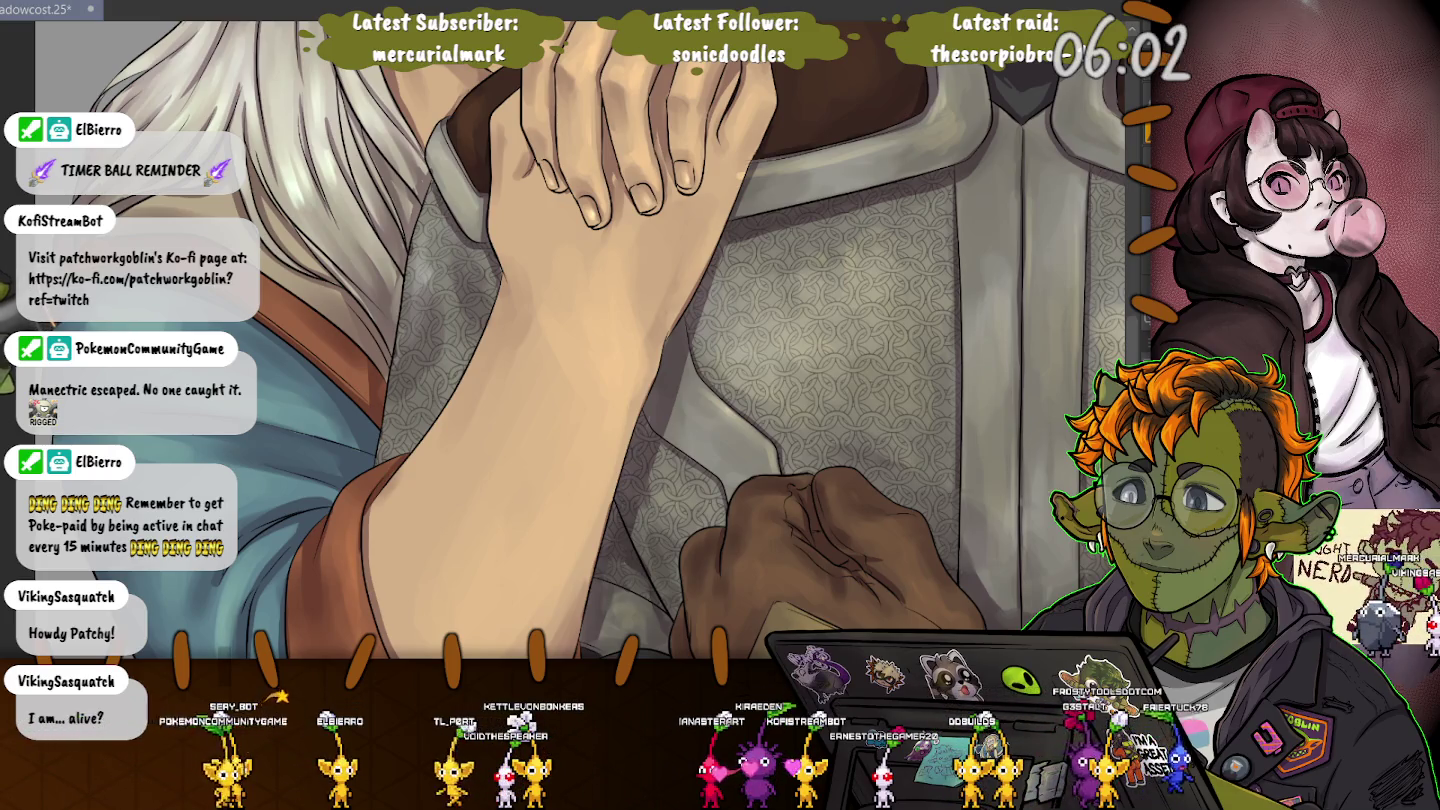
scroll(700, 391, down, 5)
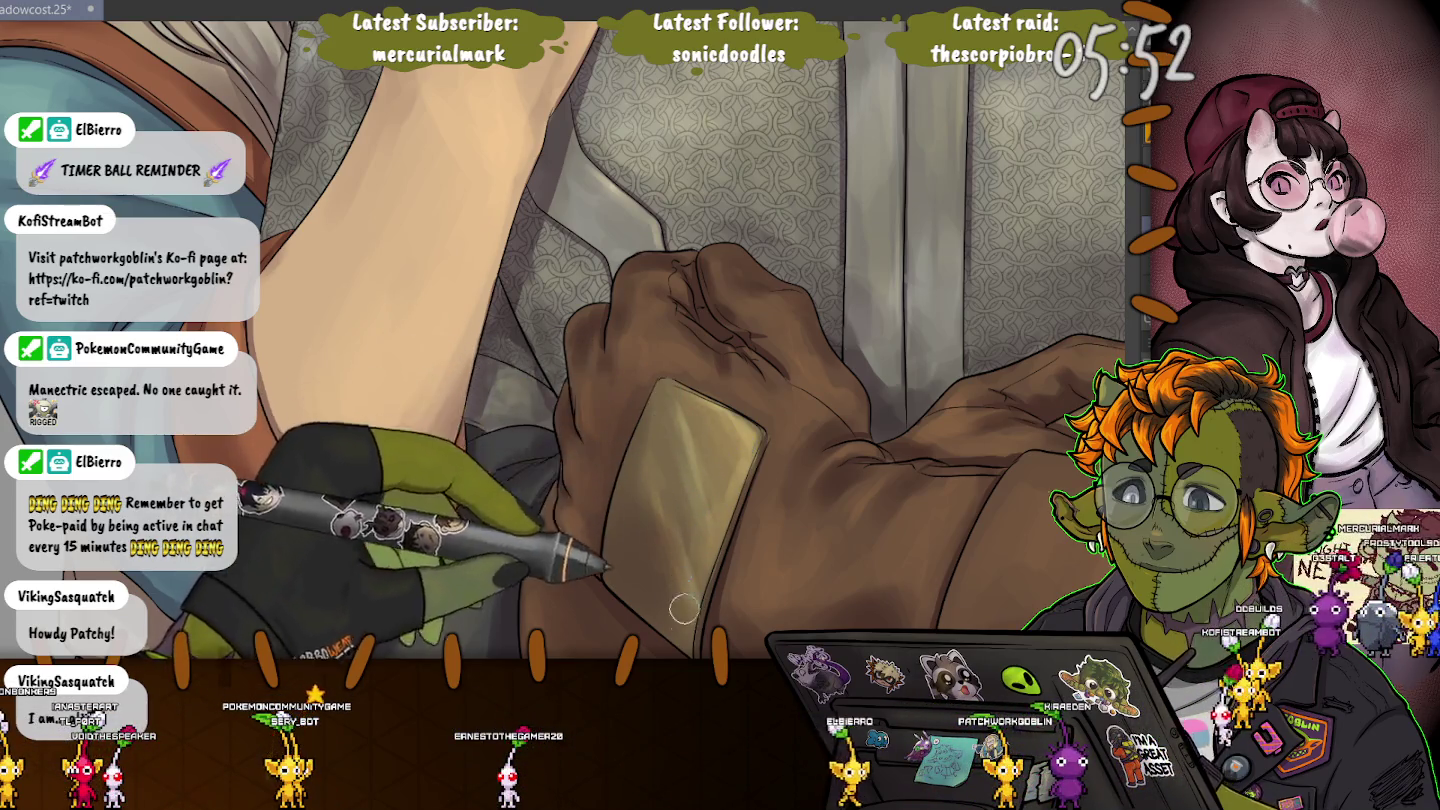
scroll(685, 608, up, 3)
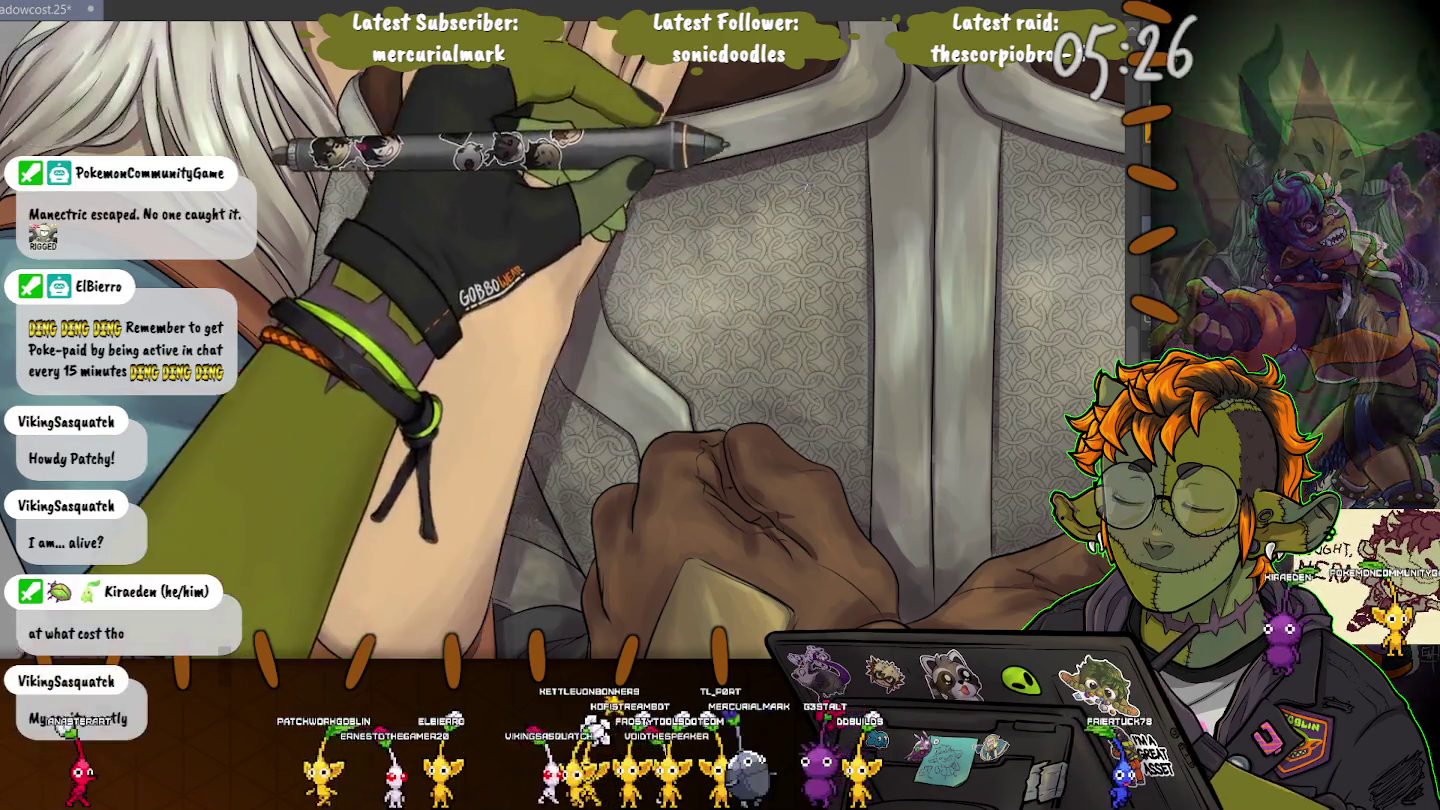
scroll(806, 187, down, 2)
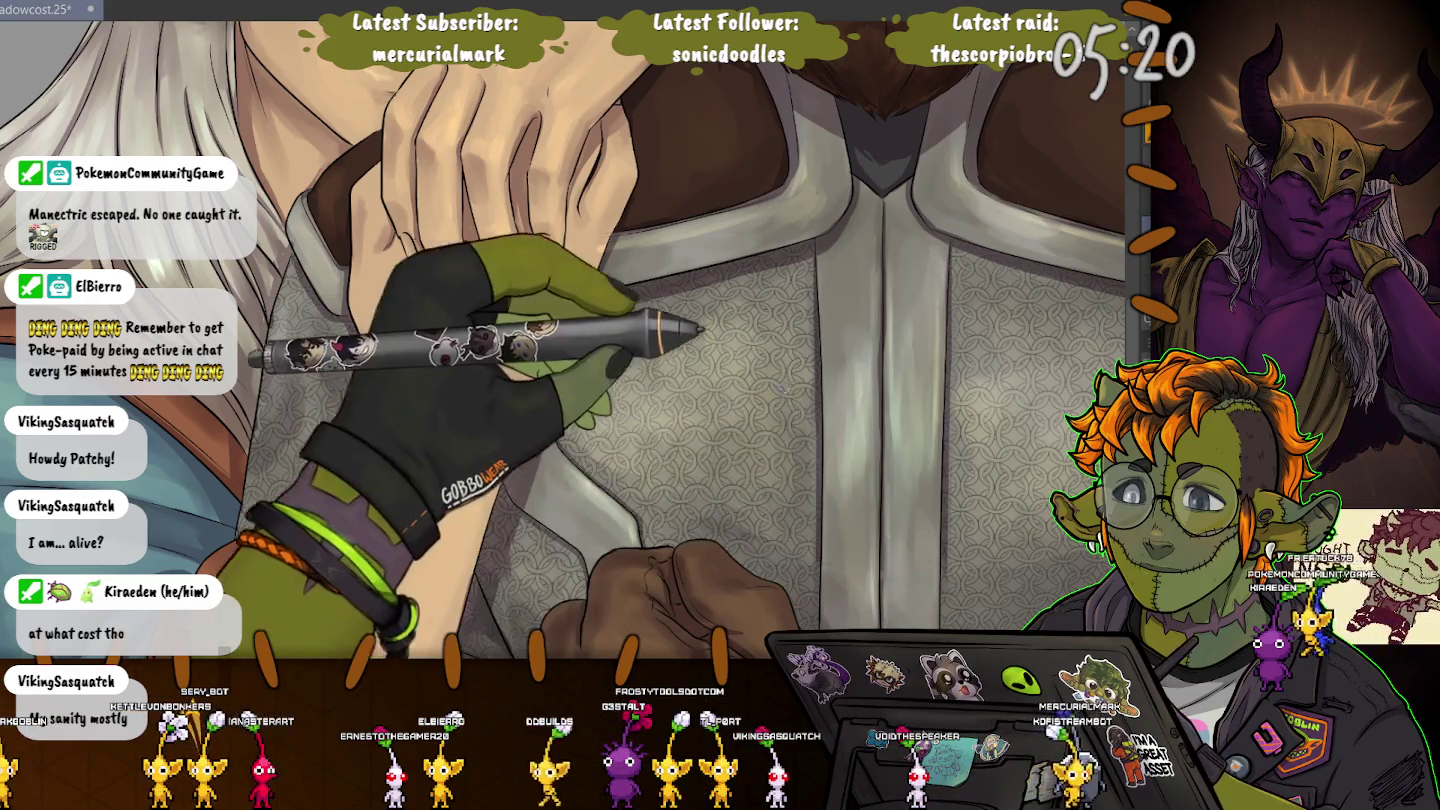
scroll(783, 386, up, 1)
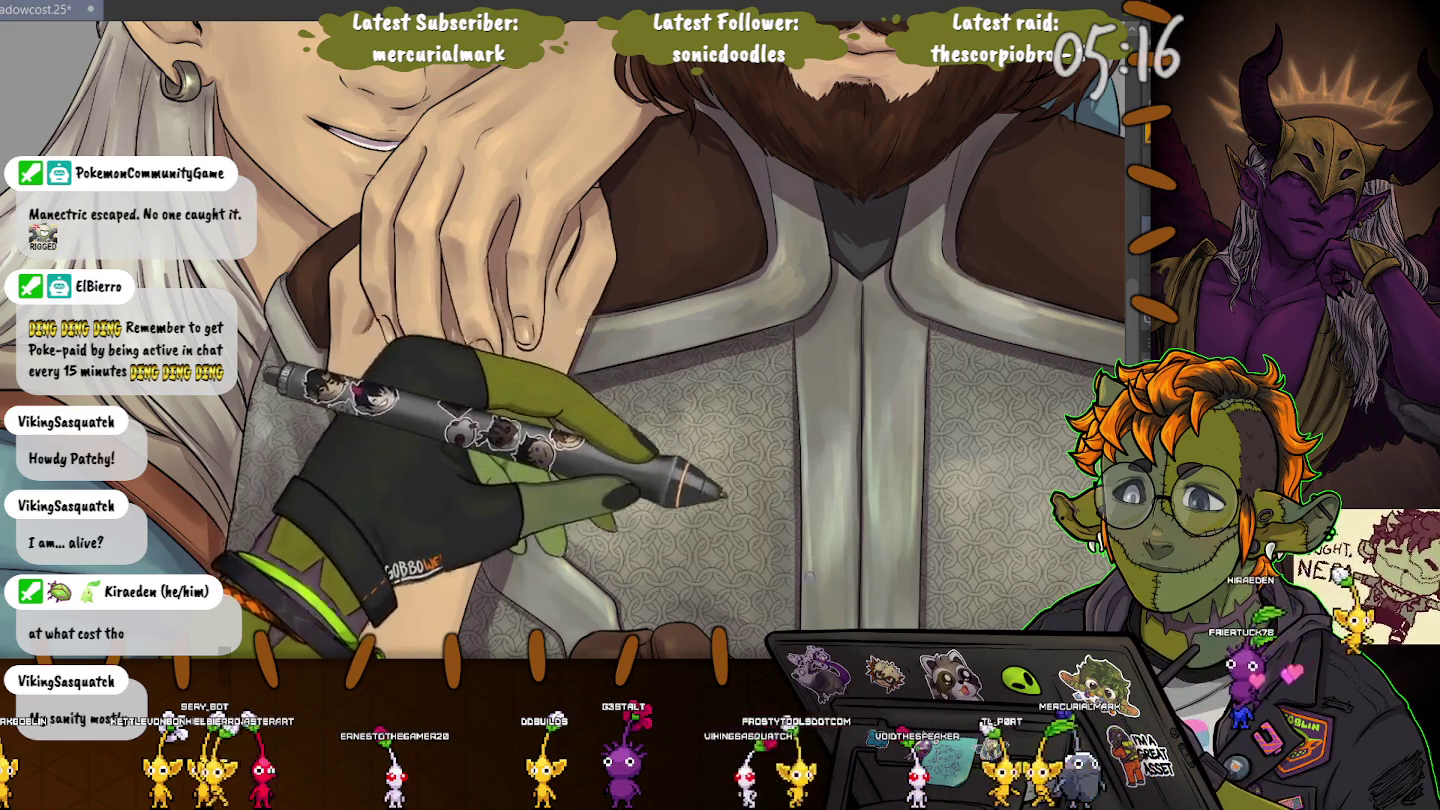
scroll(805, 507, down, 3)
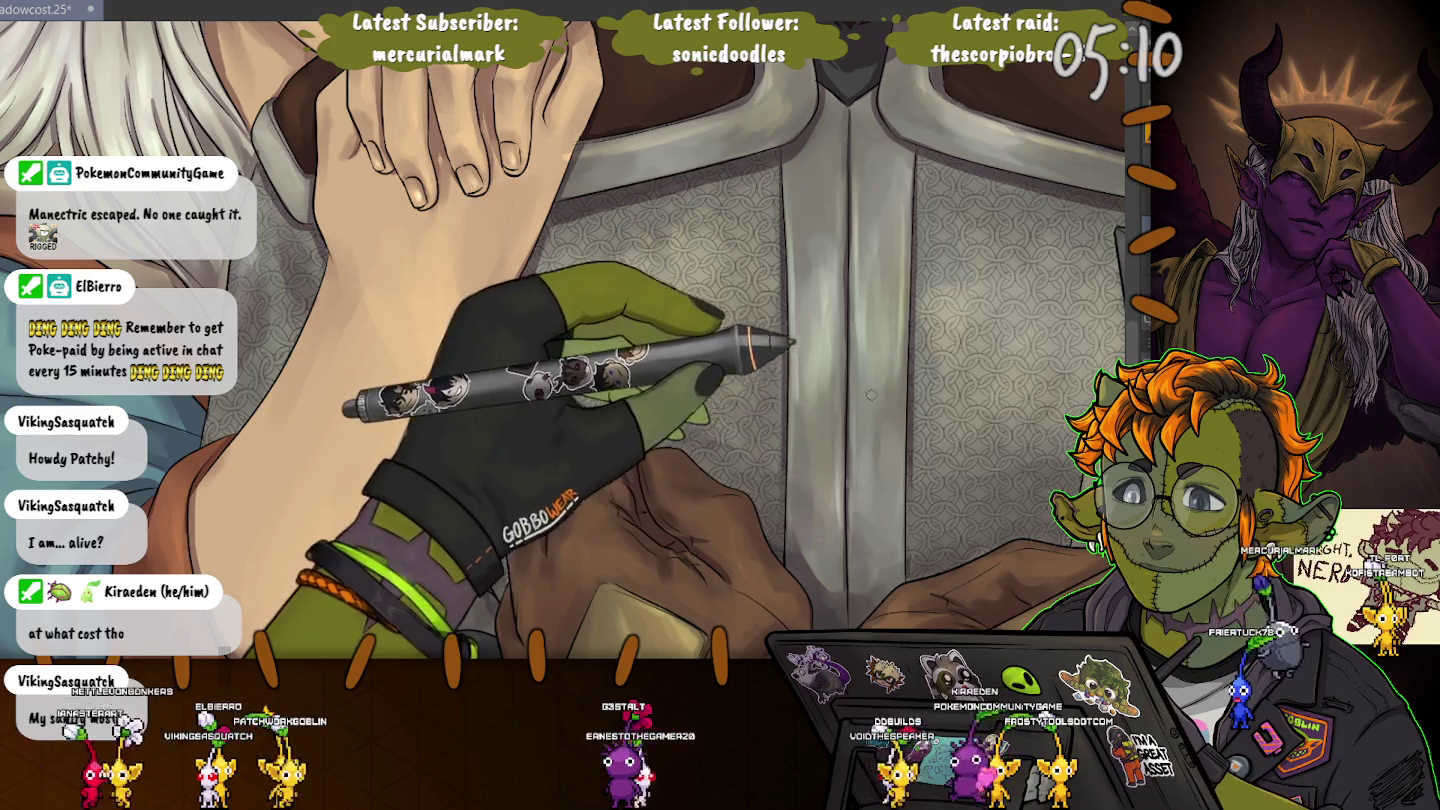
scroll(902, 487, down, 2)
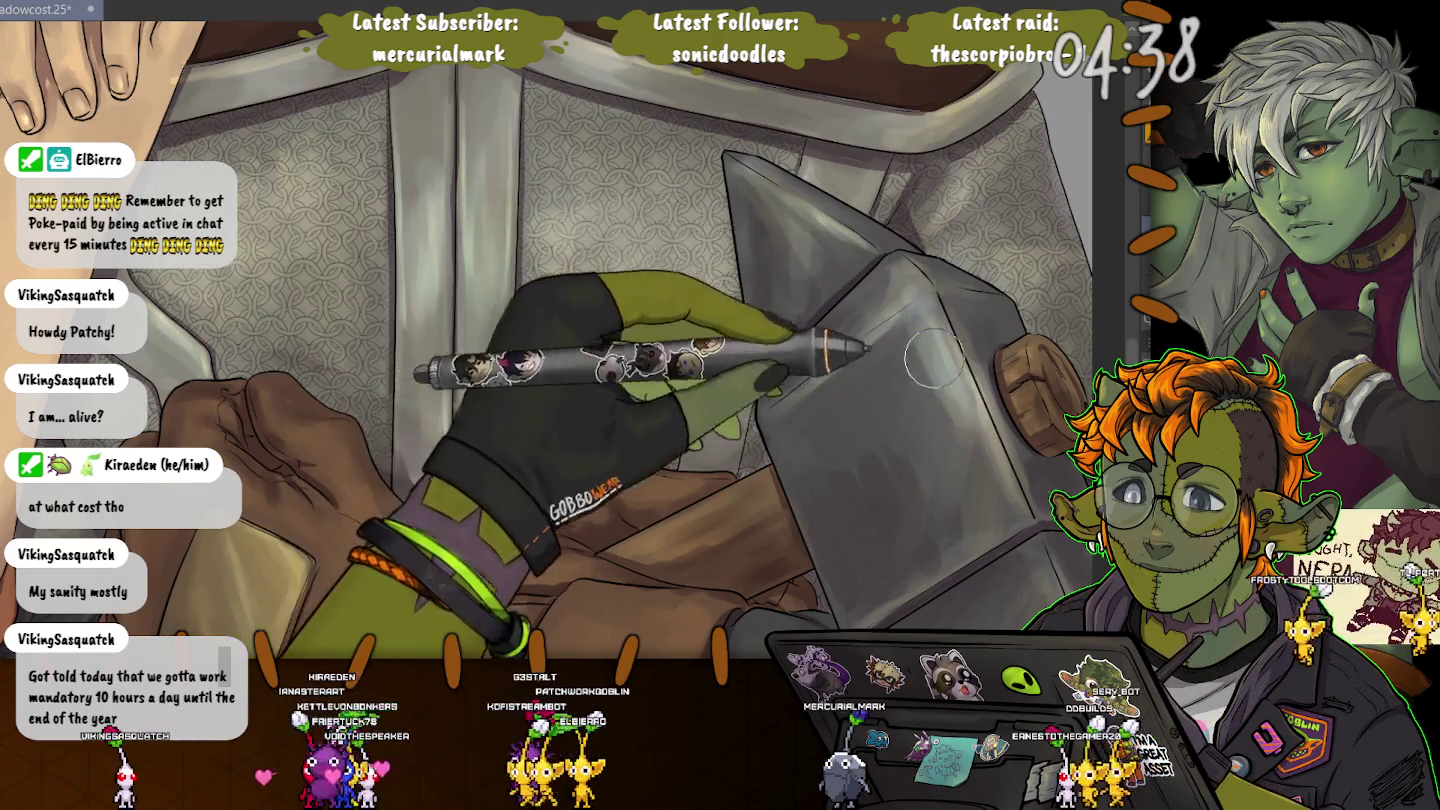
Rotate and pan the view onto the hammer head, brown gloves and chest armour for shading.
drag(1008, 520, 826, 293)
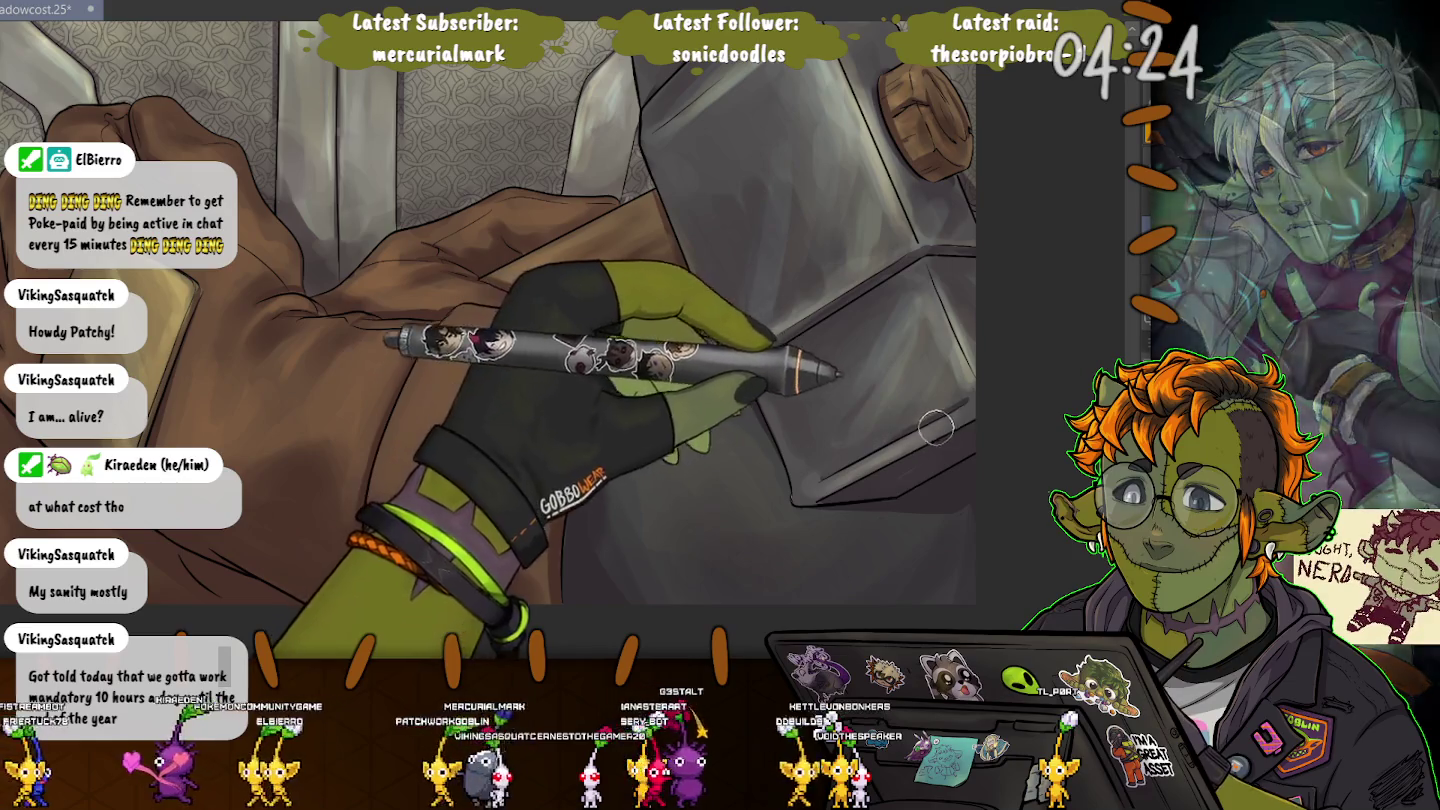
key(4)
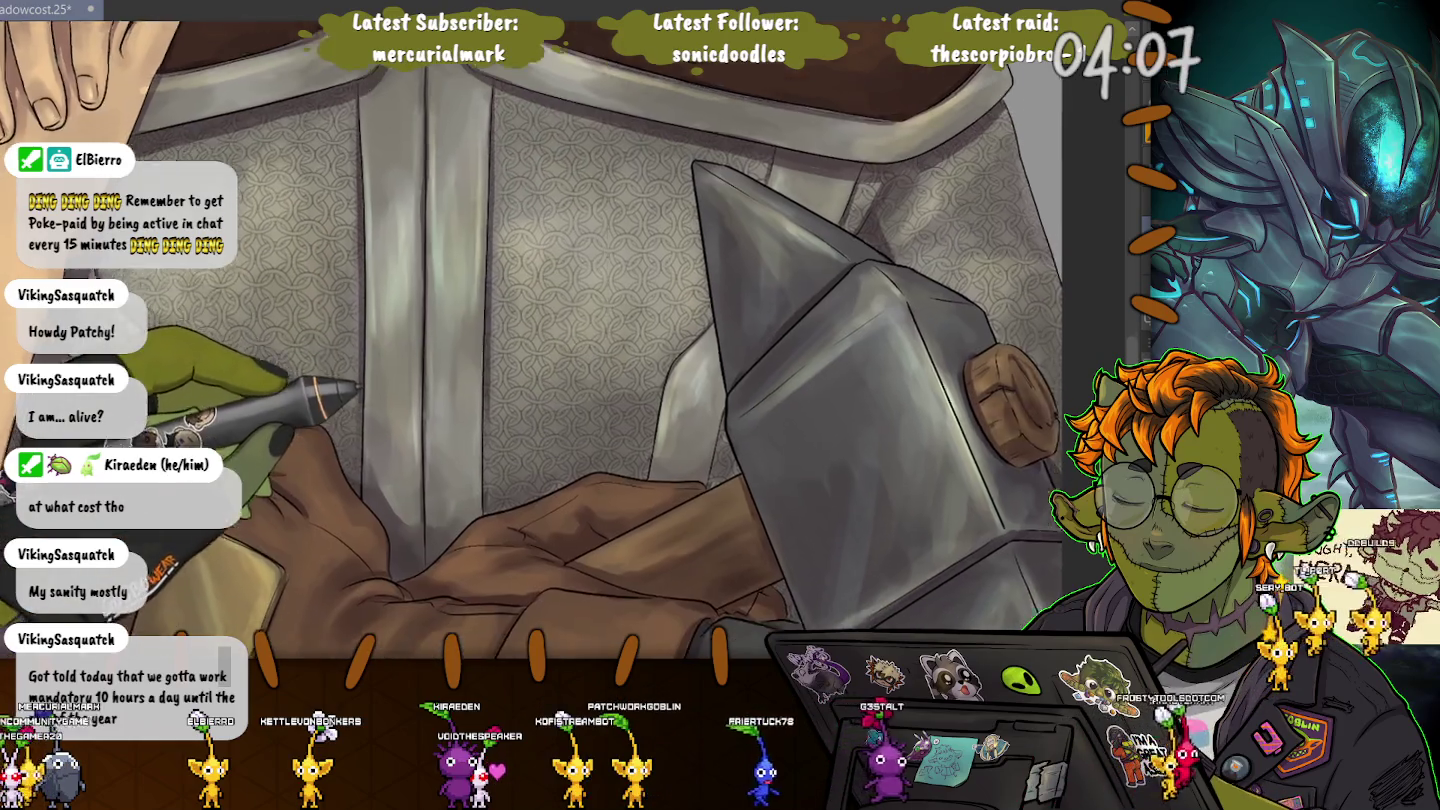
drag(513, 477, 561, 398)
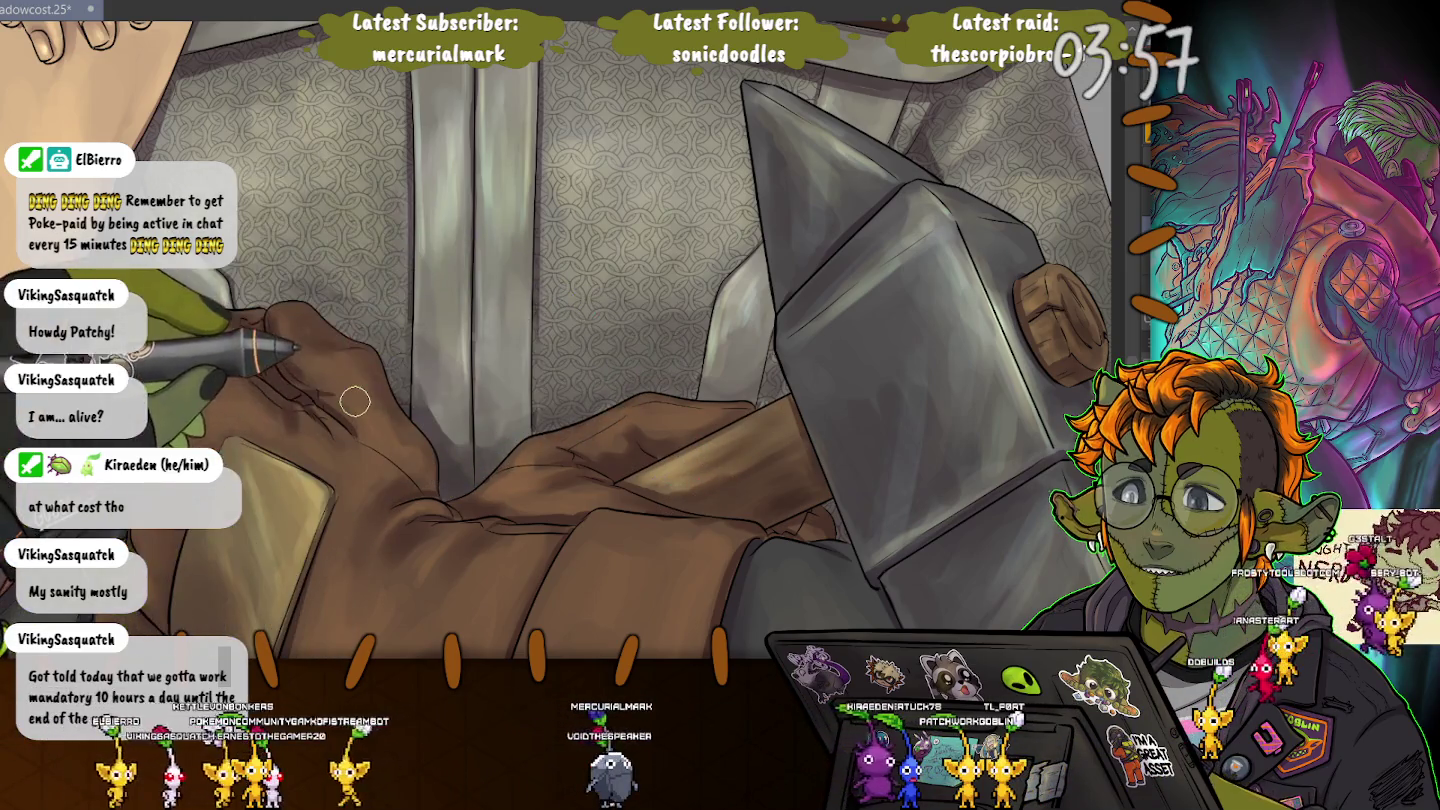
scroll(546, 222, up, 5)
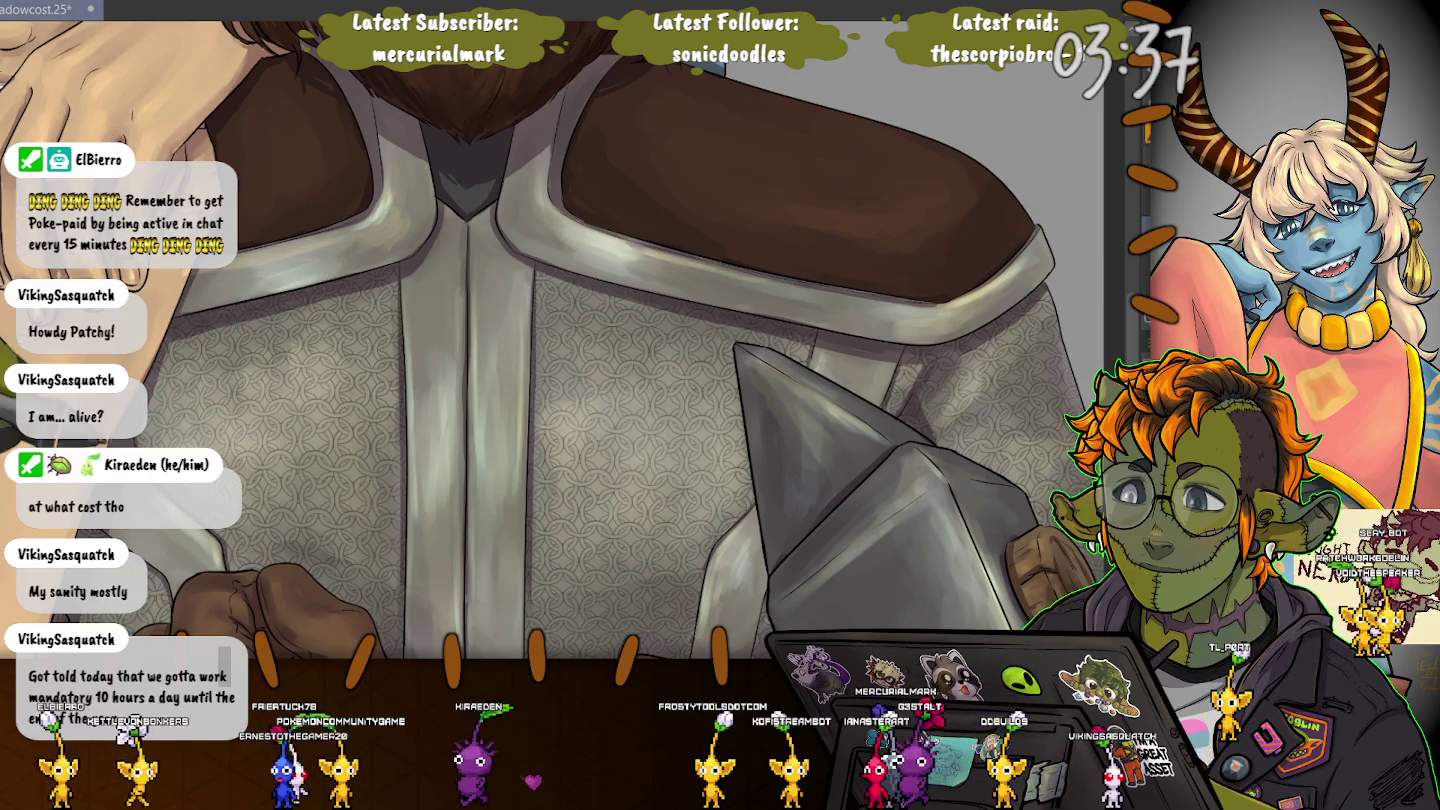
scroll(192, 546, down, 2)
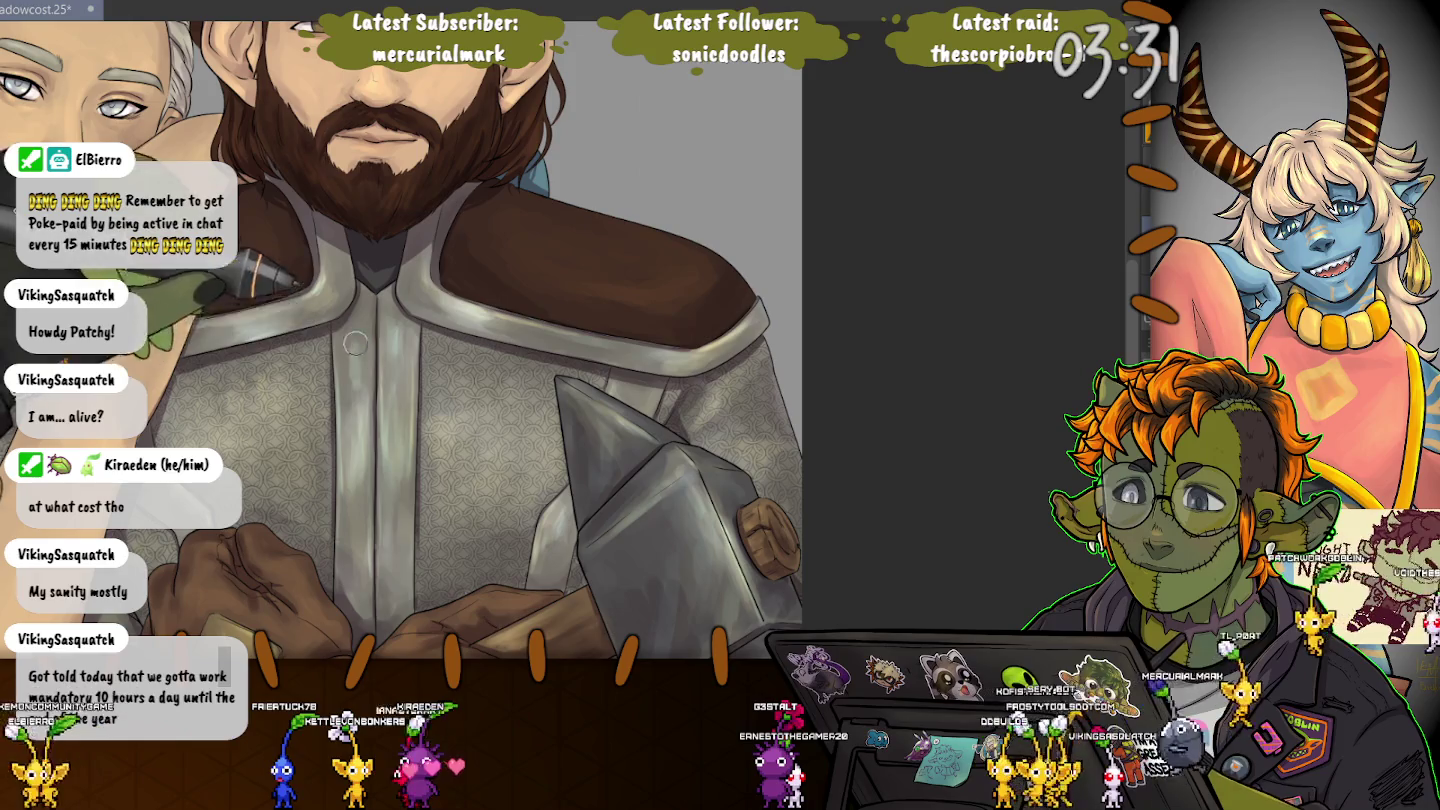
Zoom out to check the whole painting, then back in on the chest armour.
scroll(400, 347, down, 5)
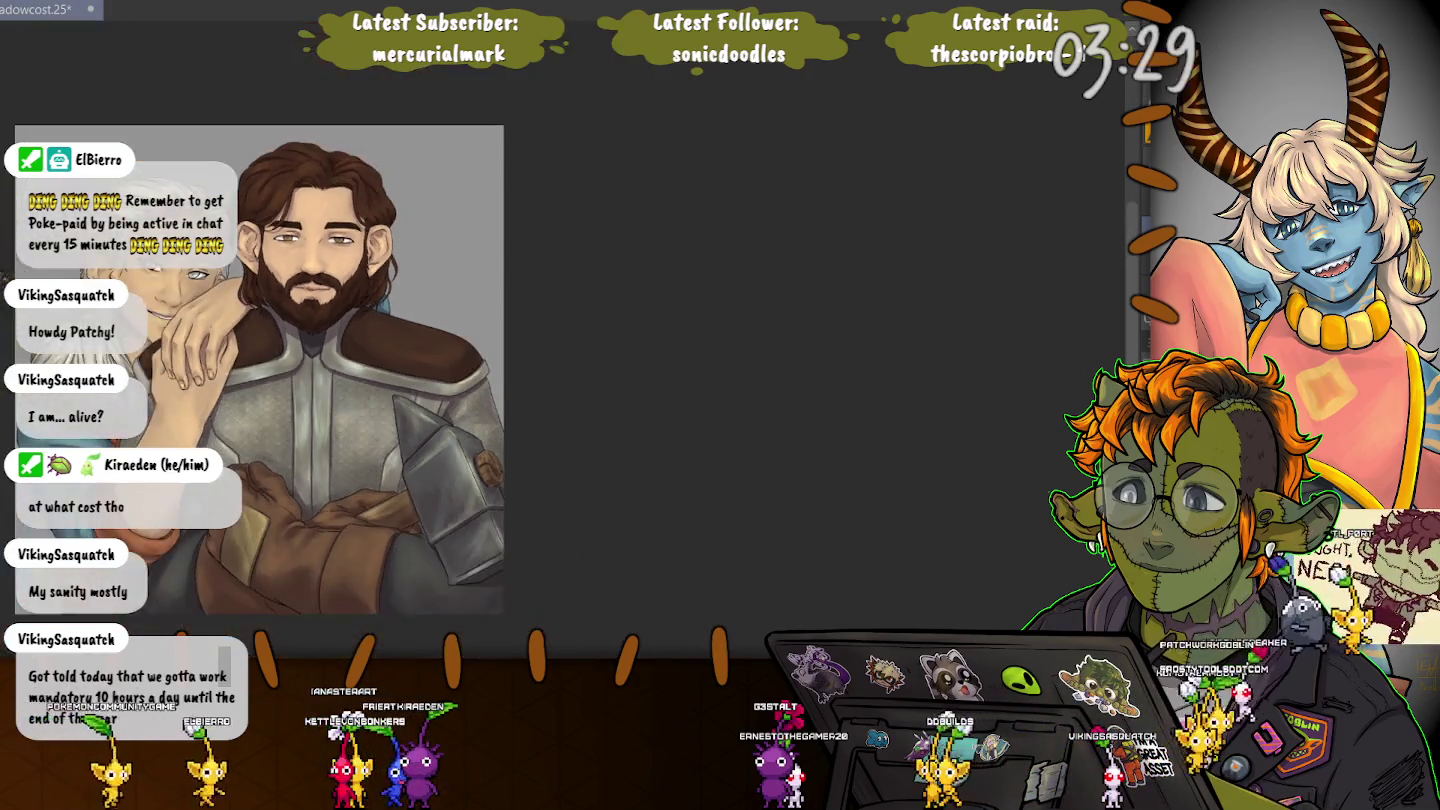
scroll(451, 481, up, 2)
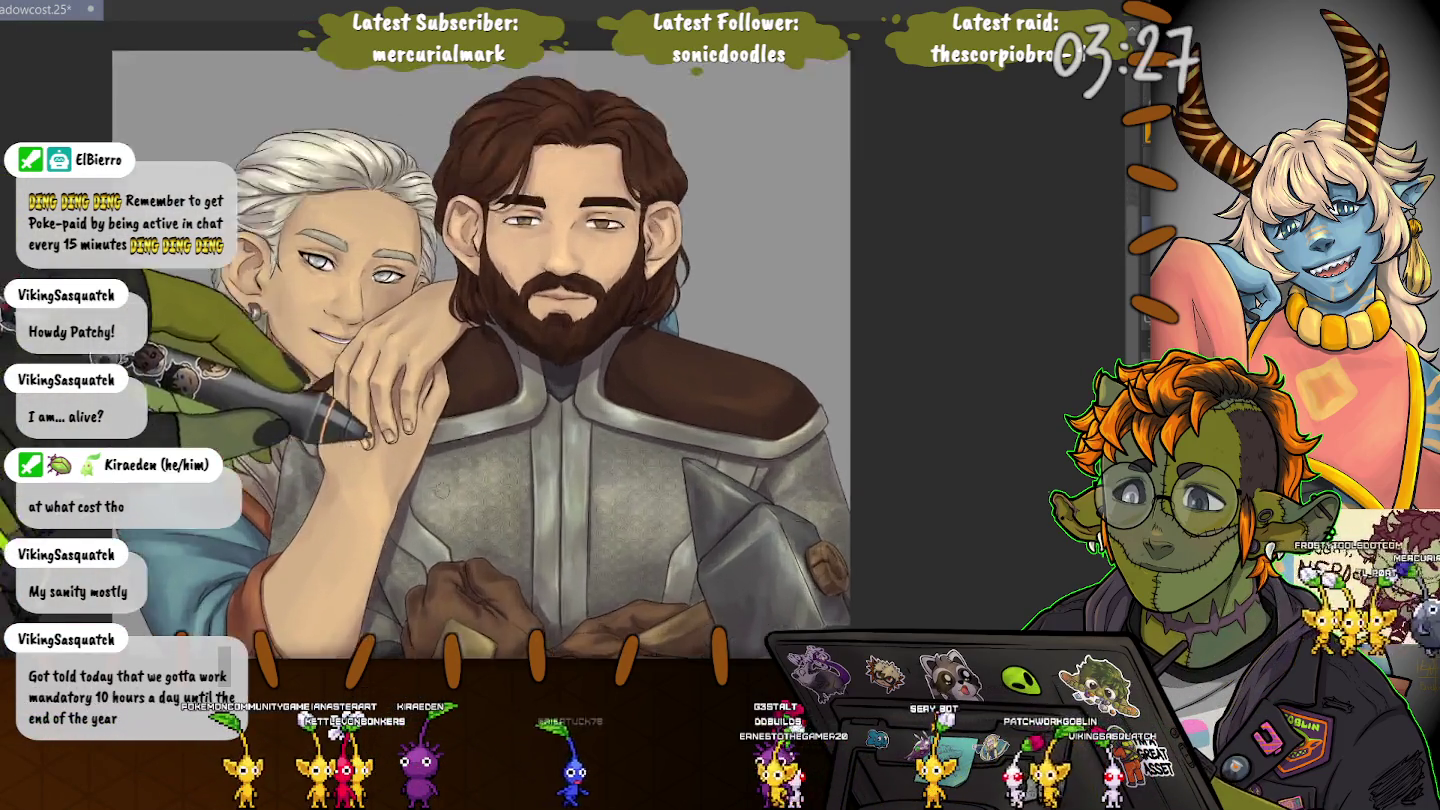
scroll(450, 482, up, 2)
scroll(453, 484, up, 1)
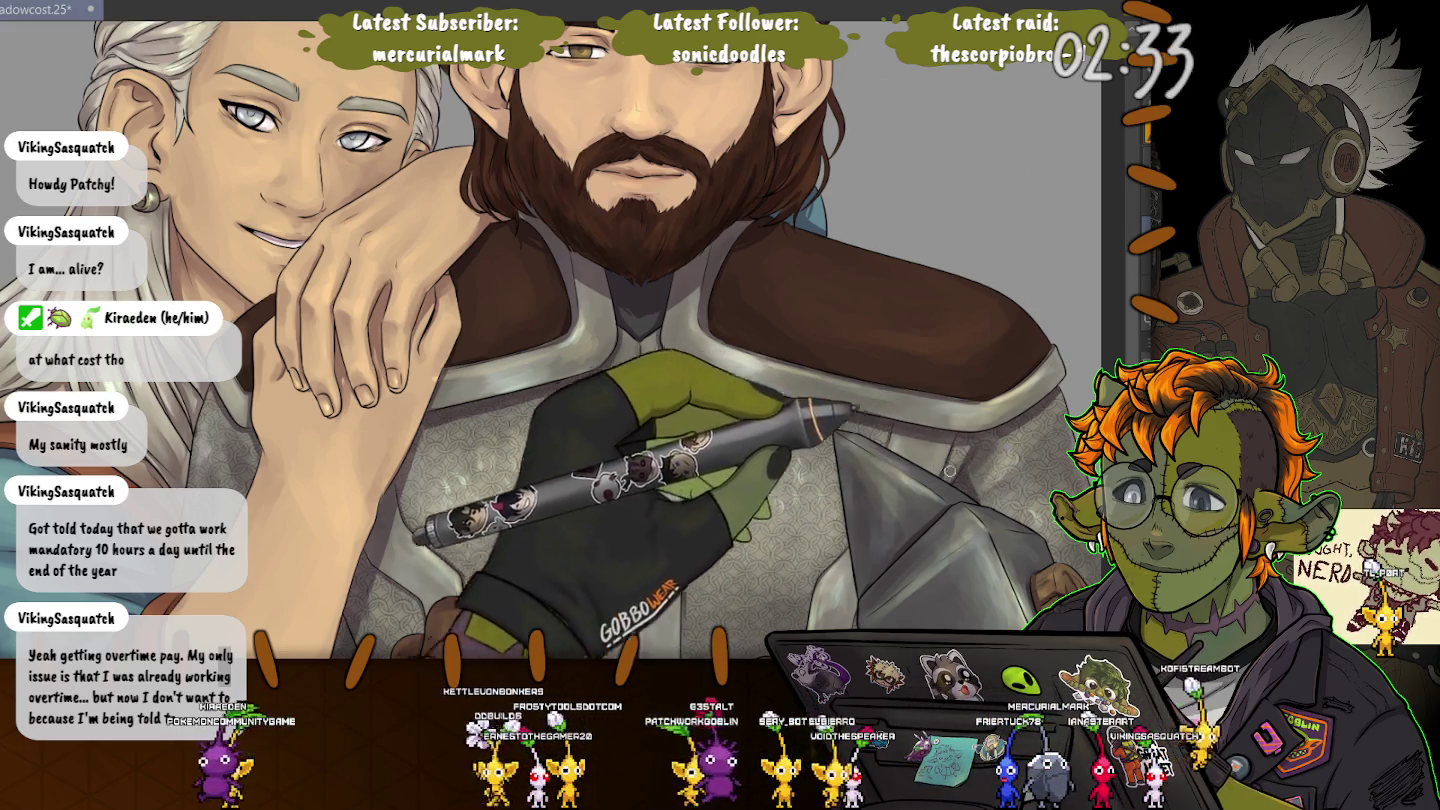
key(ctrl+minus)
key(ctrl+minus)
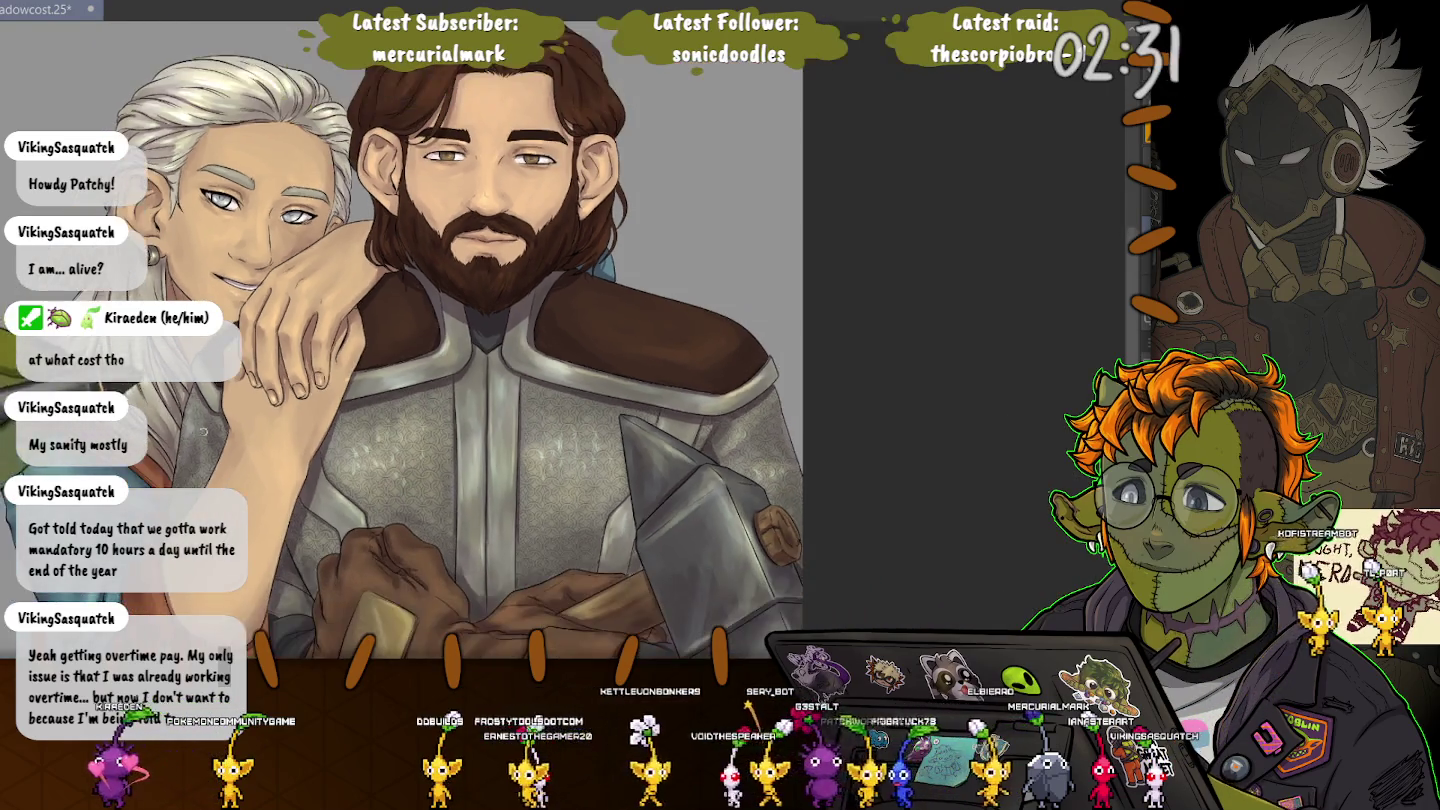
key(ctrl+minus)
key(ctrl+plus)
key(ctrl+plus)
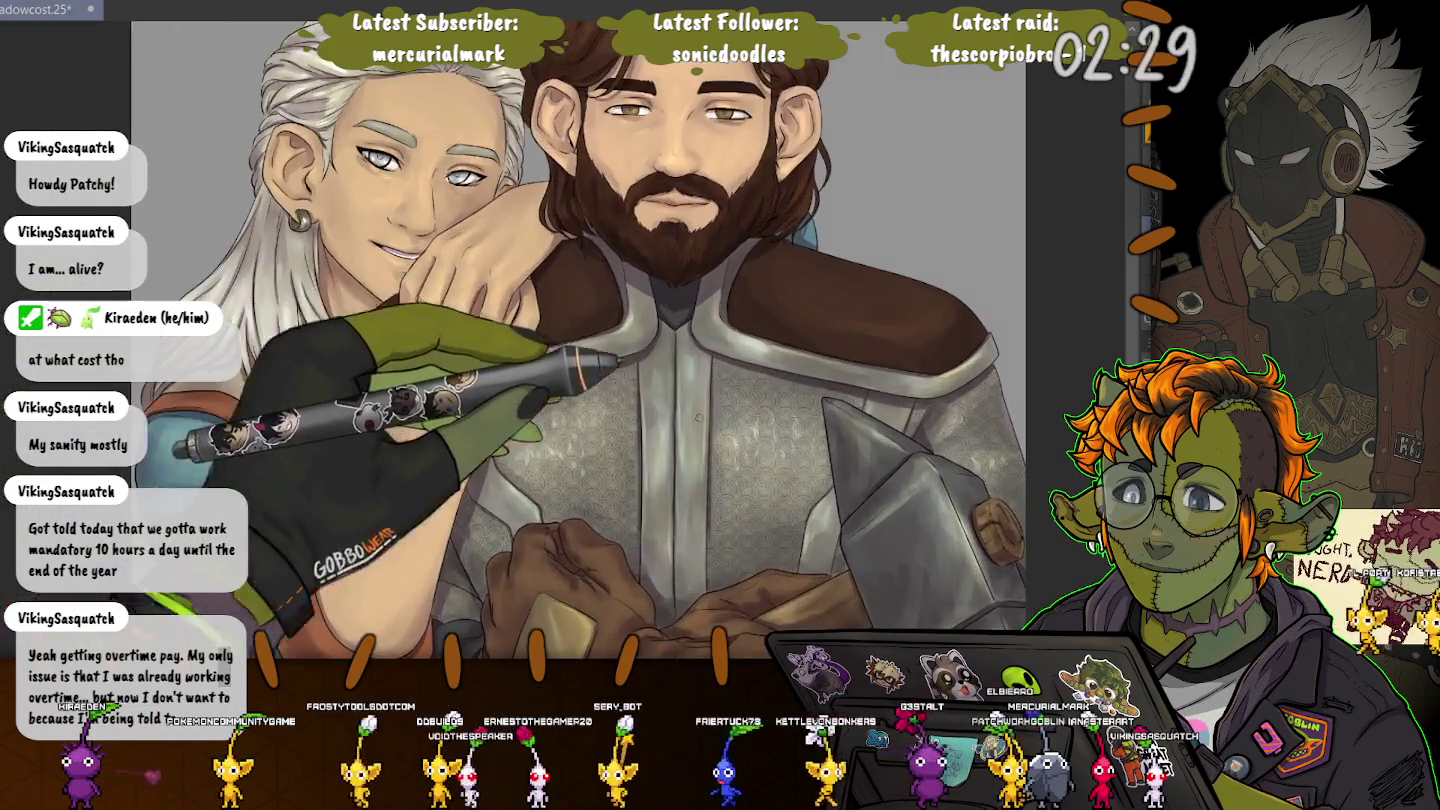
key(ctrl+plus)
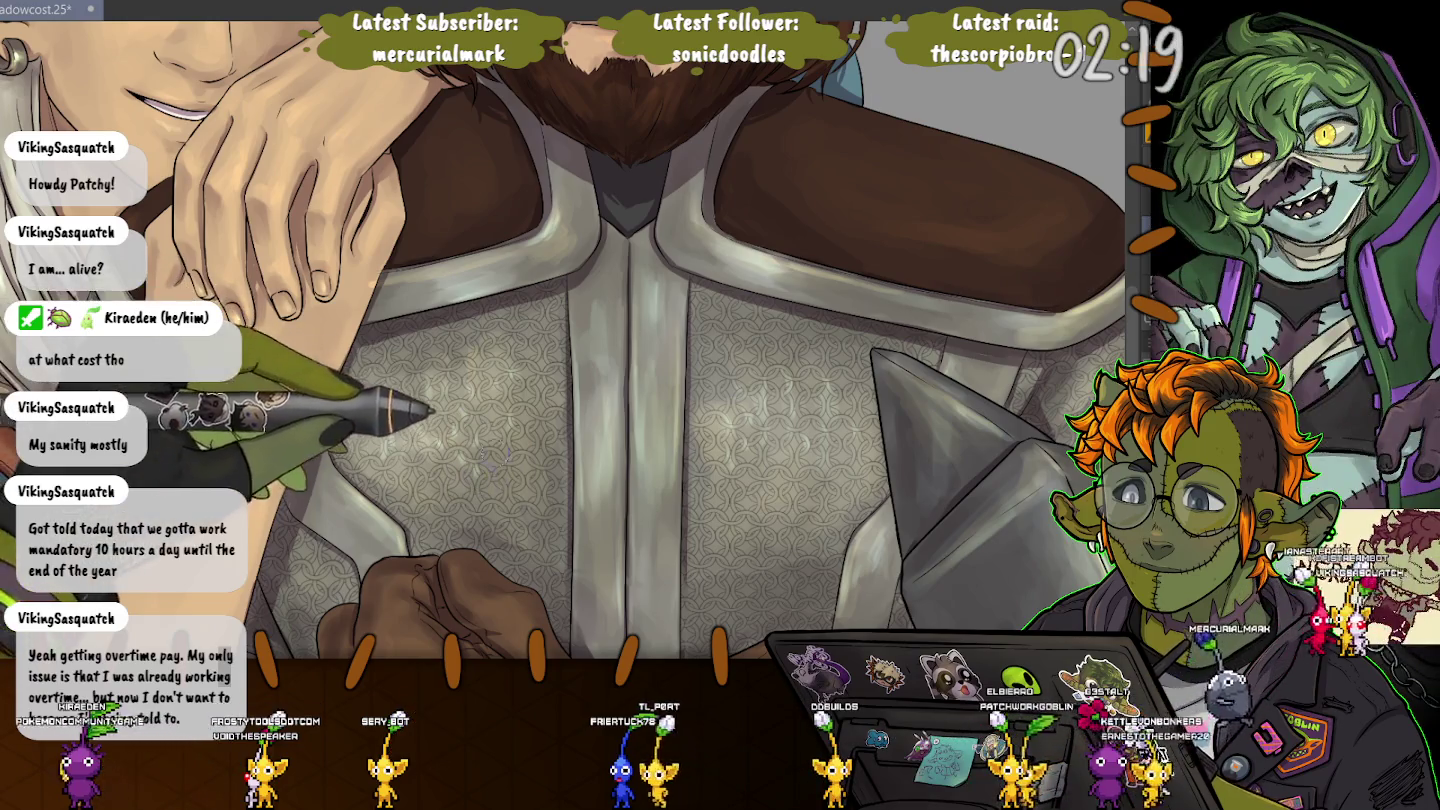
Review the full illustration, then rotate the view level with both faces in view.
key(ctrl+0)
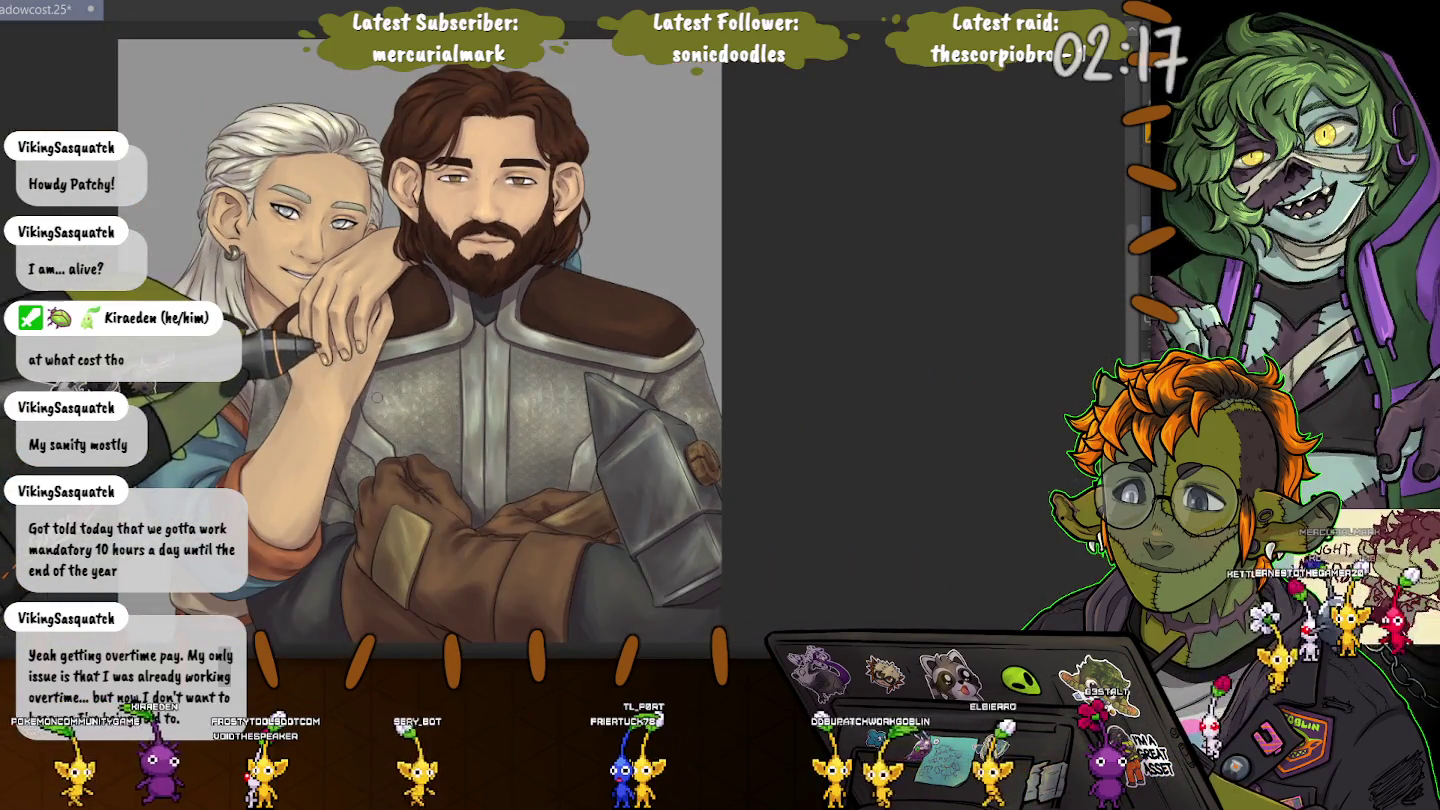
key(ctrl+plus)
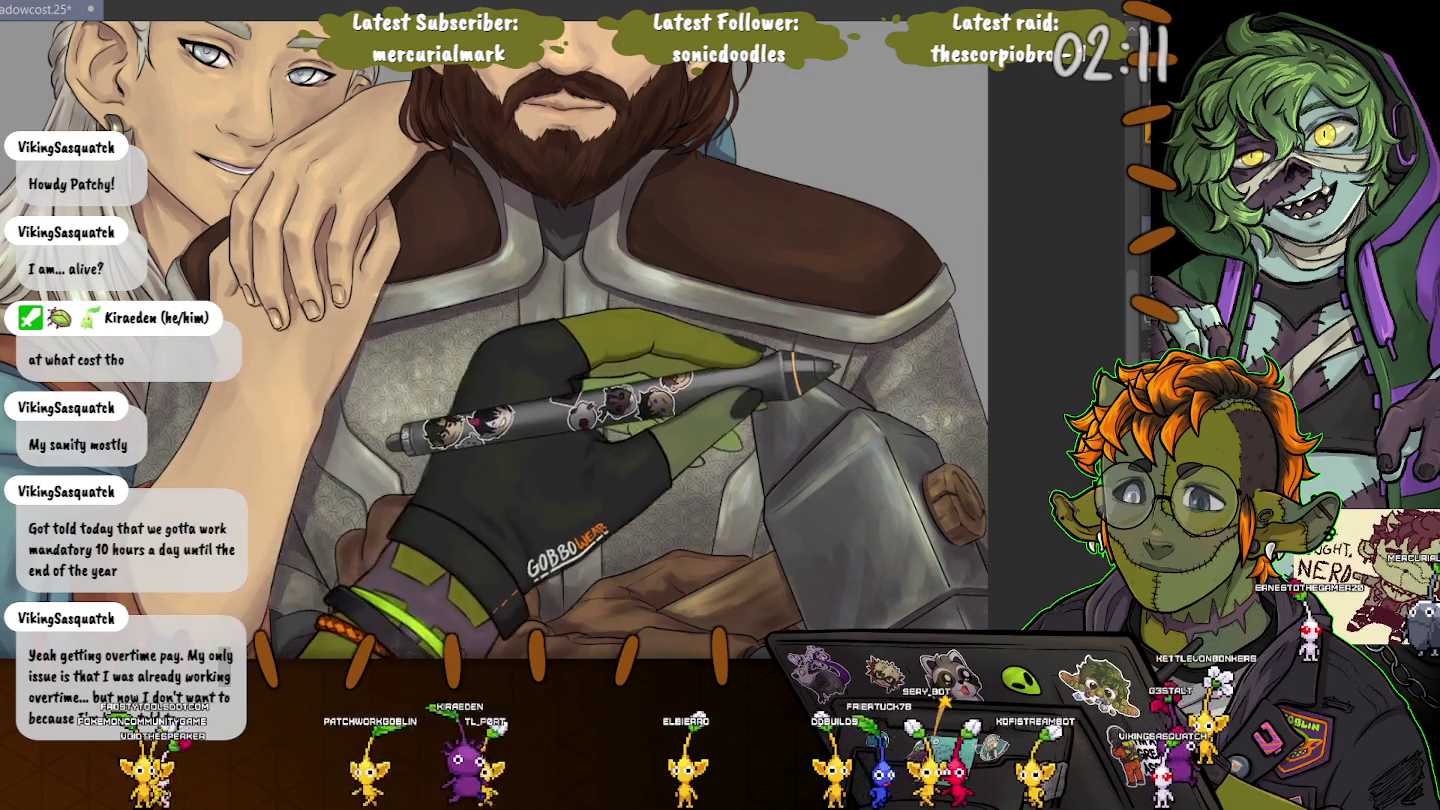
key(minus)
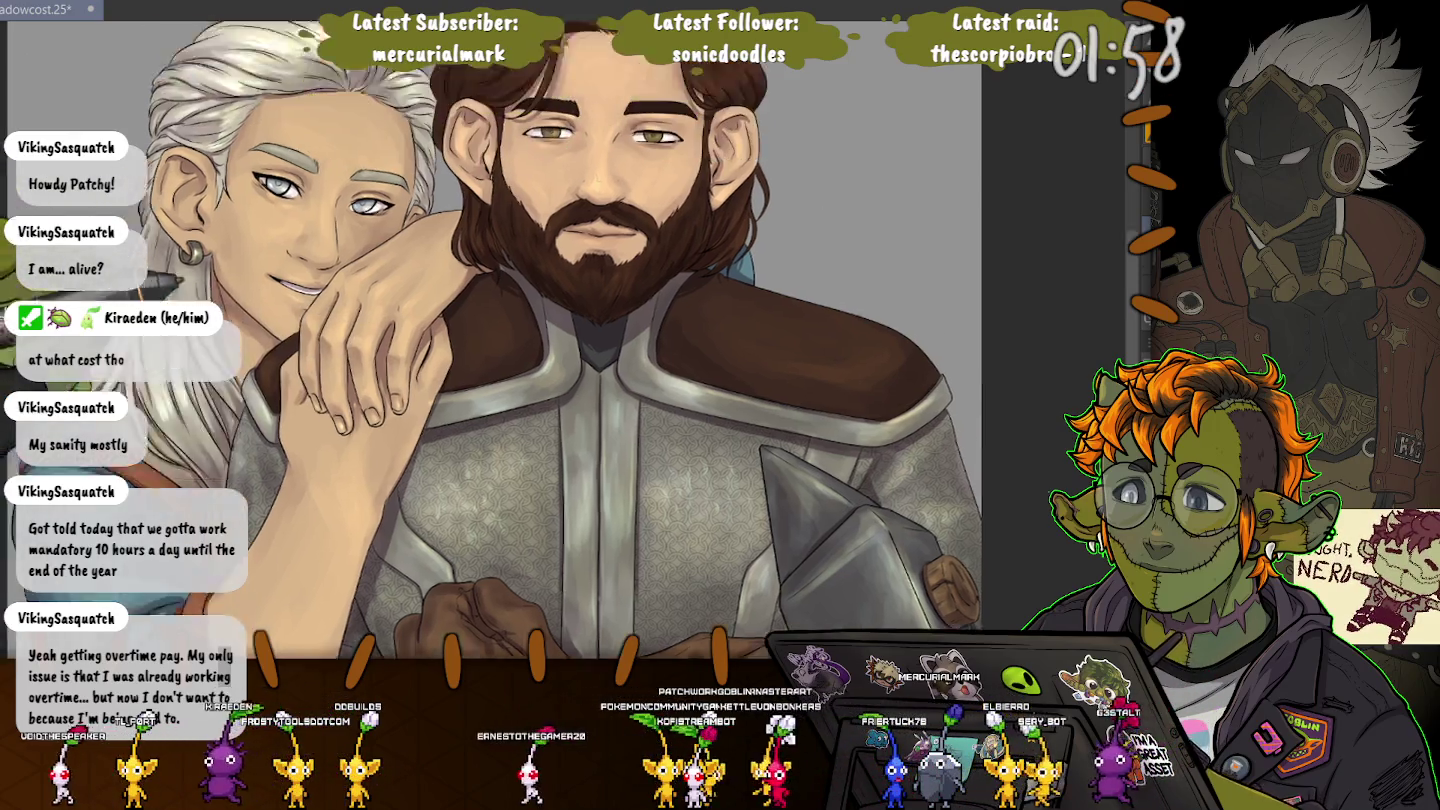
drag(279, 371, 293, 607)
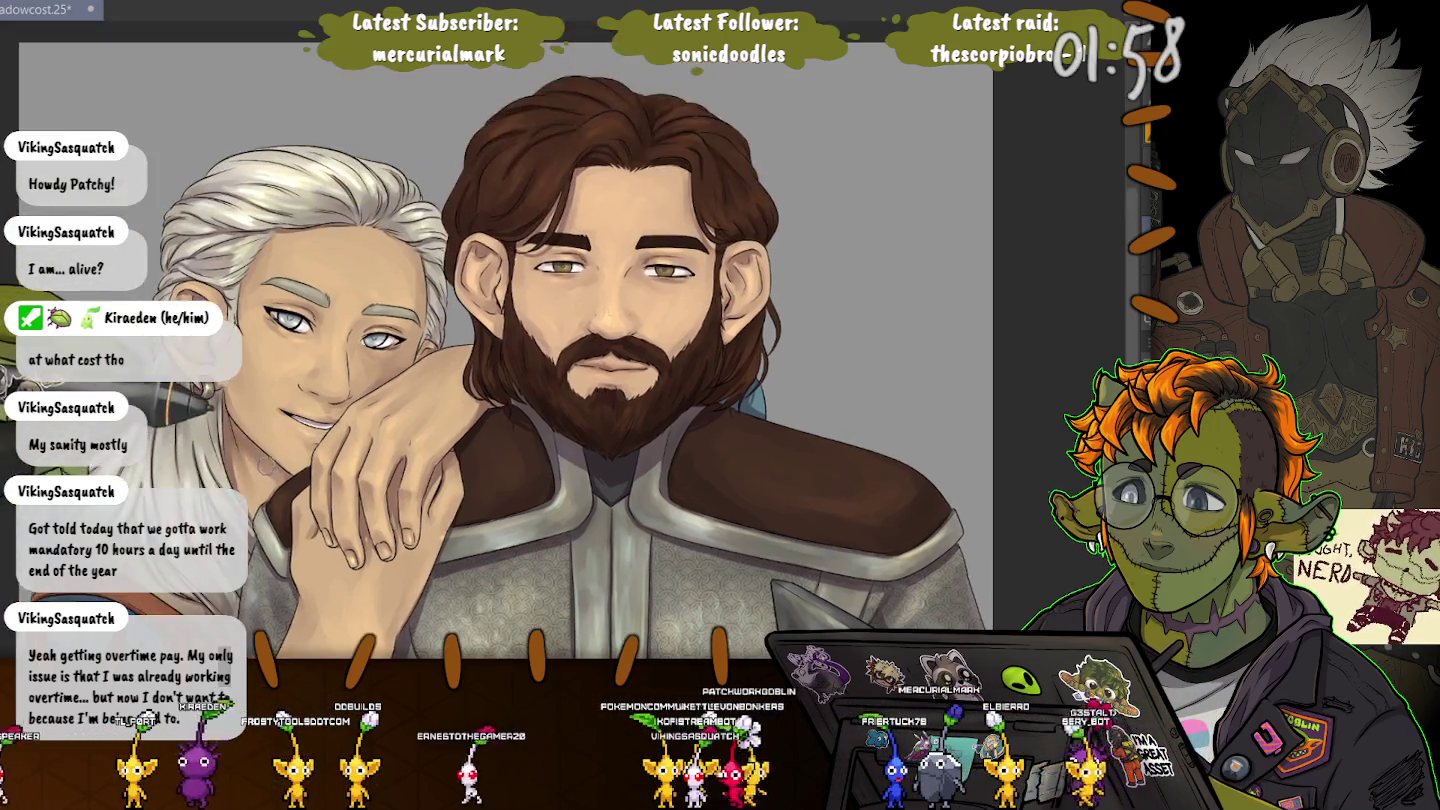
scroll(273, 450, up, 5)
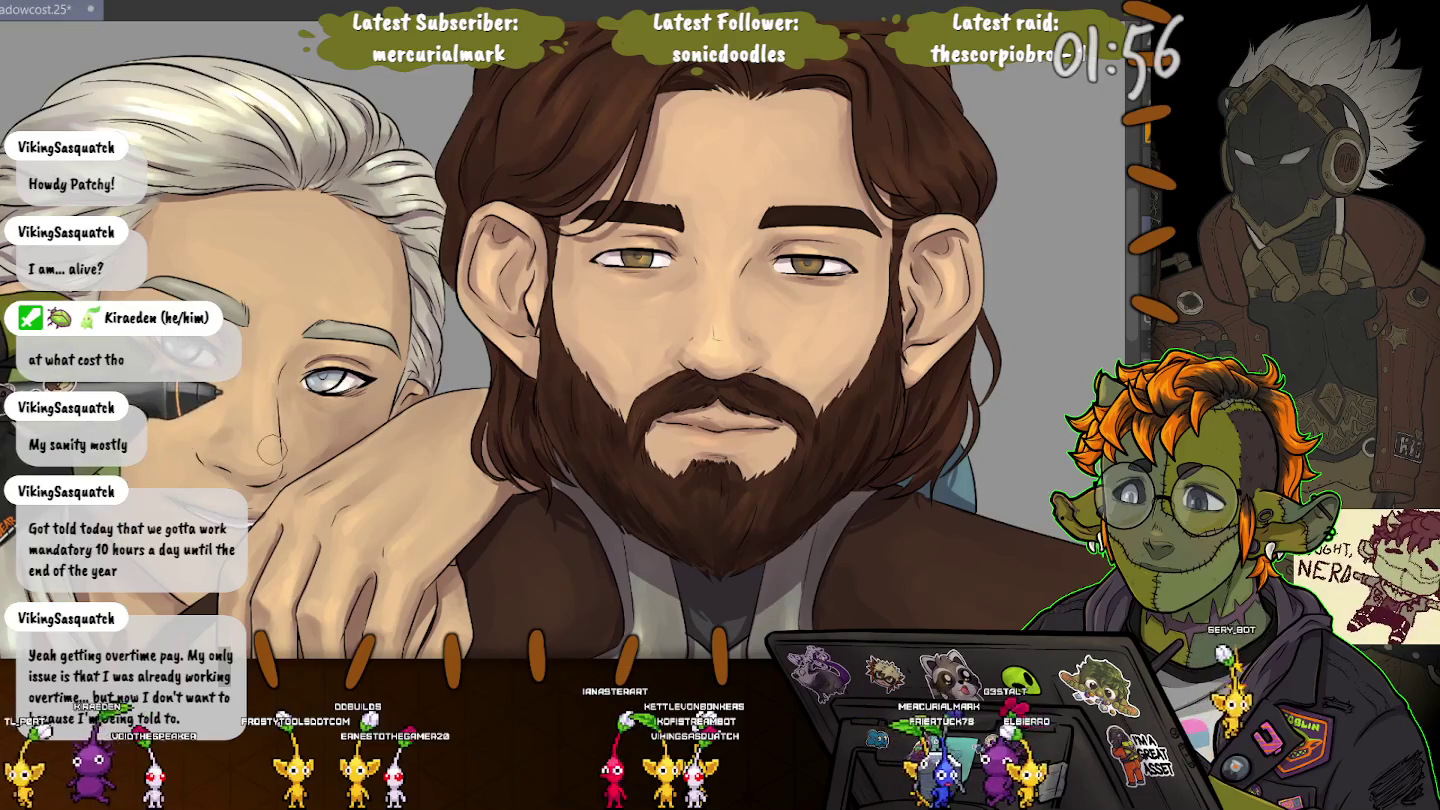
Reposition the view so the bearded man's face sits lower and centred for painting.
scroll(273, 450, up, 2)
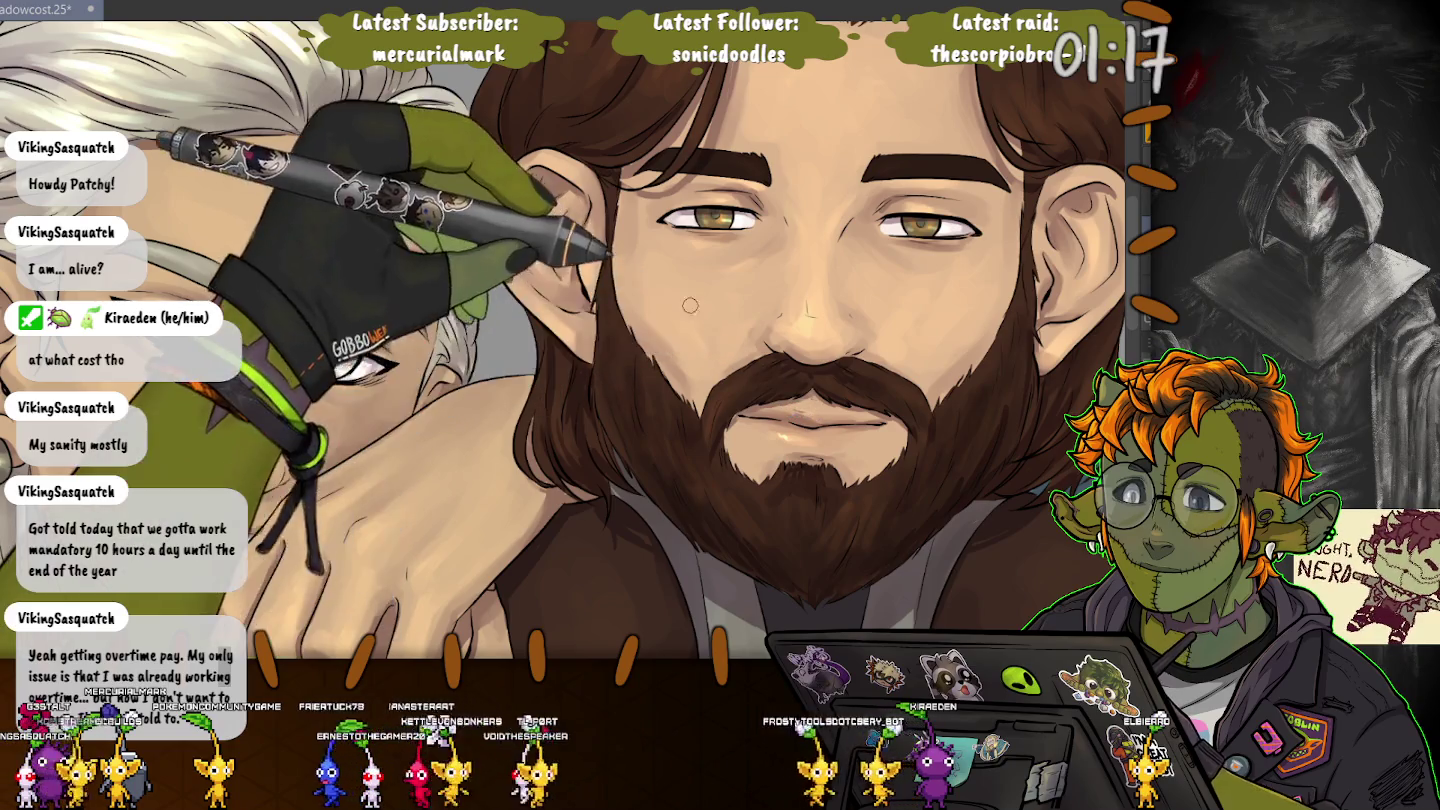
drag(690, 305, 626, 425)
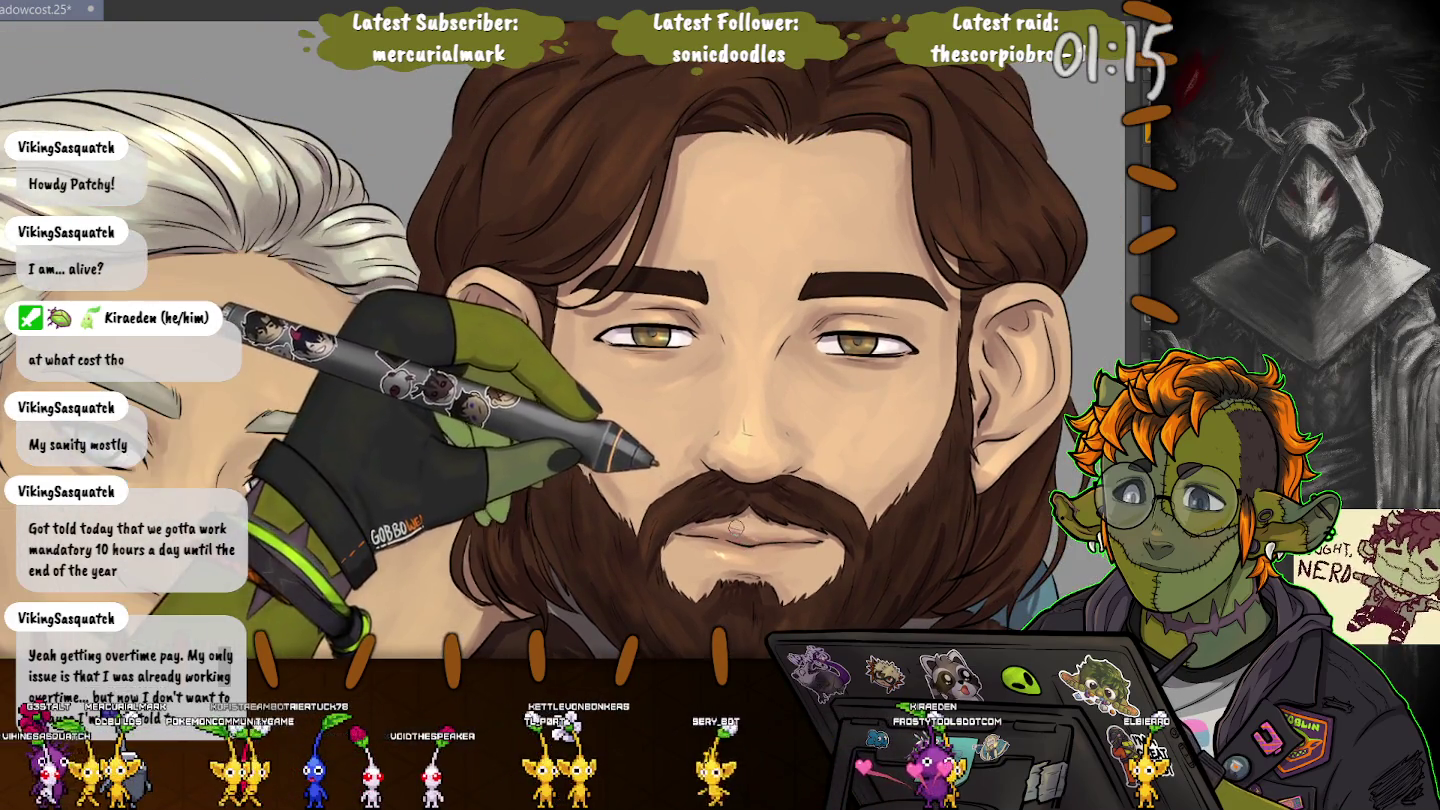
drag(742, 439, 728, 525)
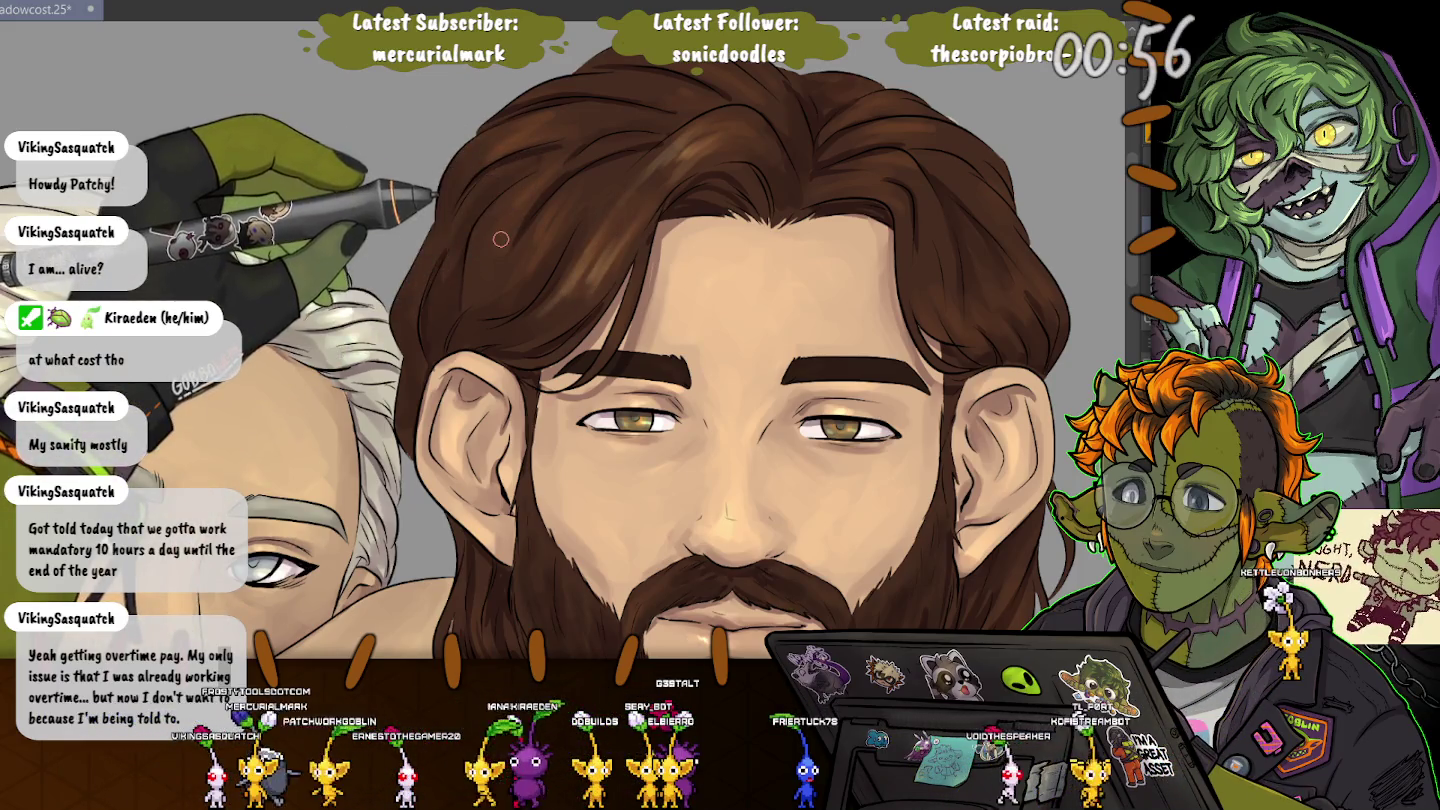
Centre the brown-haired man, then zoom out until the whole canvas fits the window.
drag(499, 239, 660, 299)
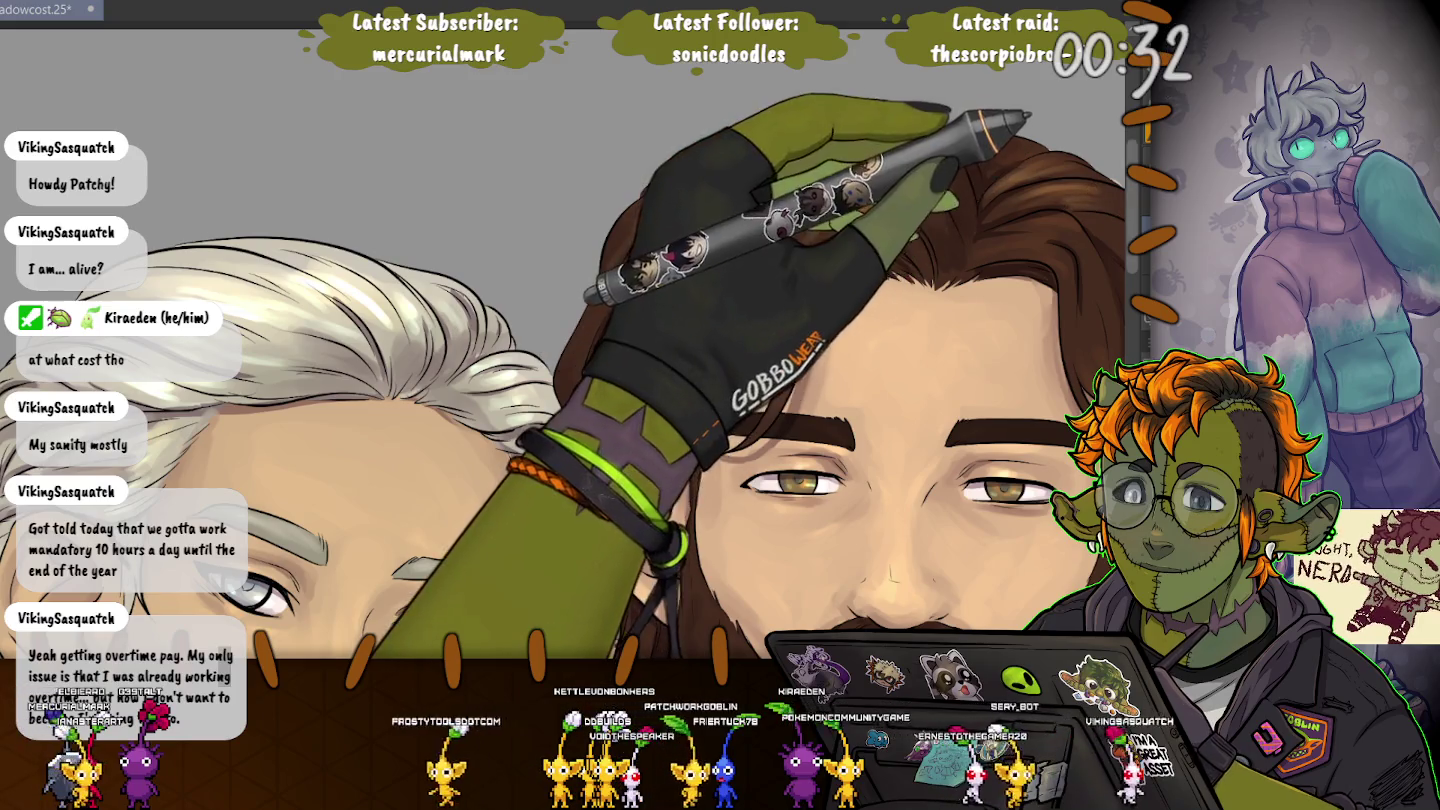
drag(1089, 198, 833, 198)
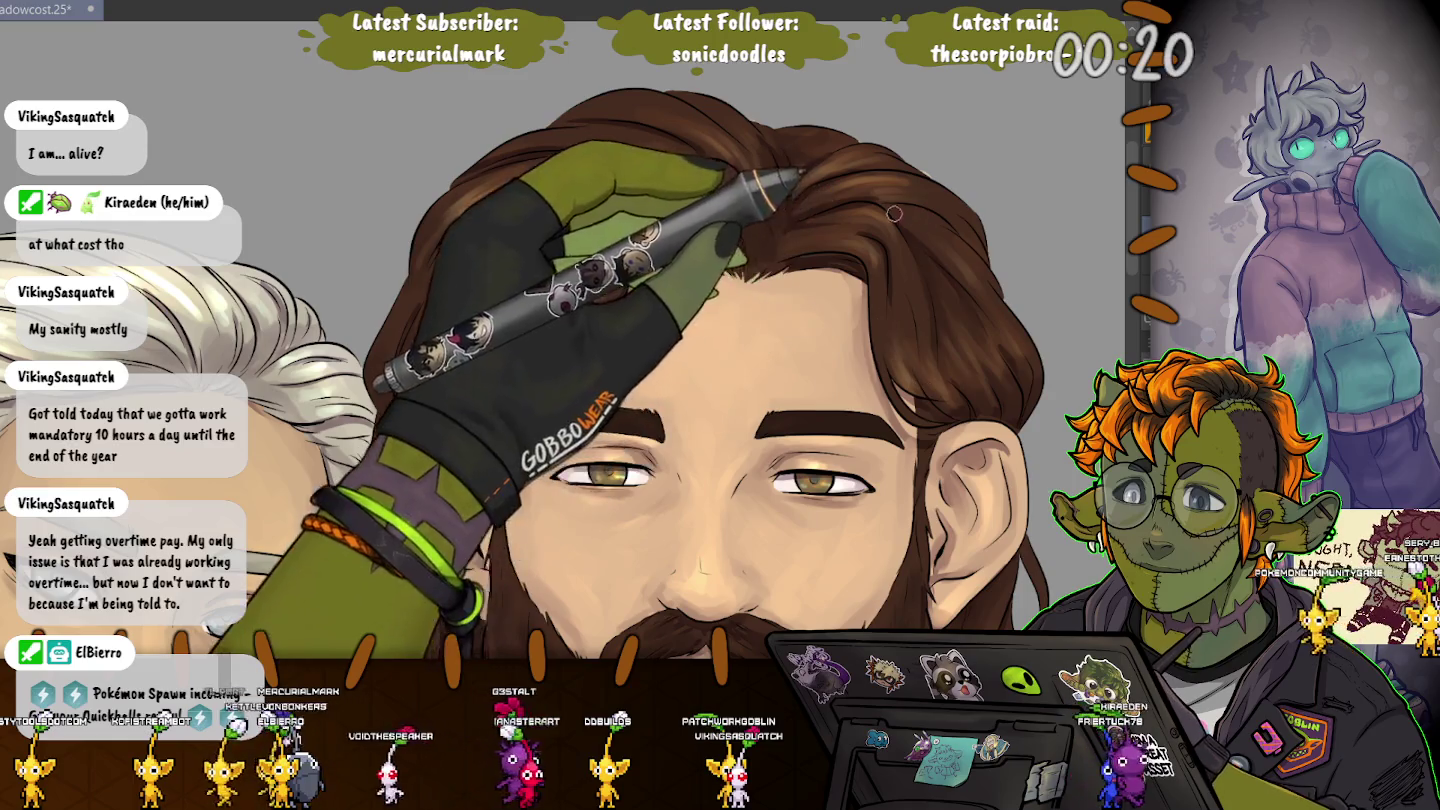
key(minus)
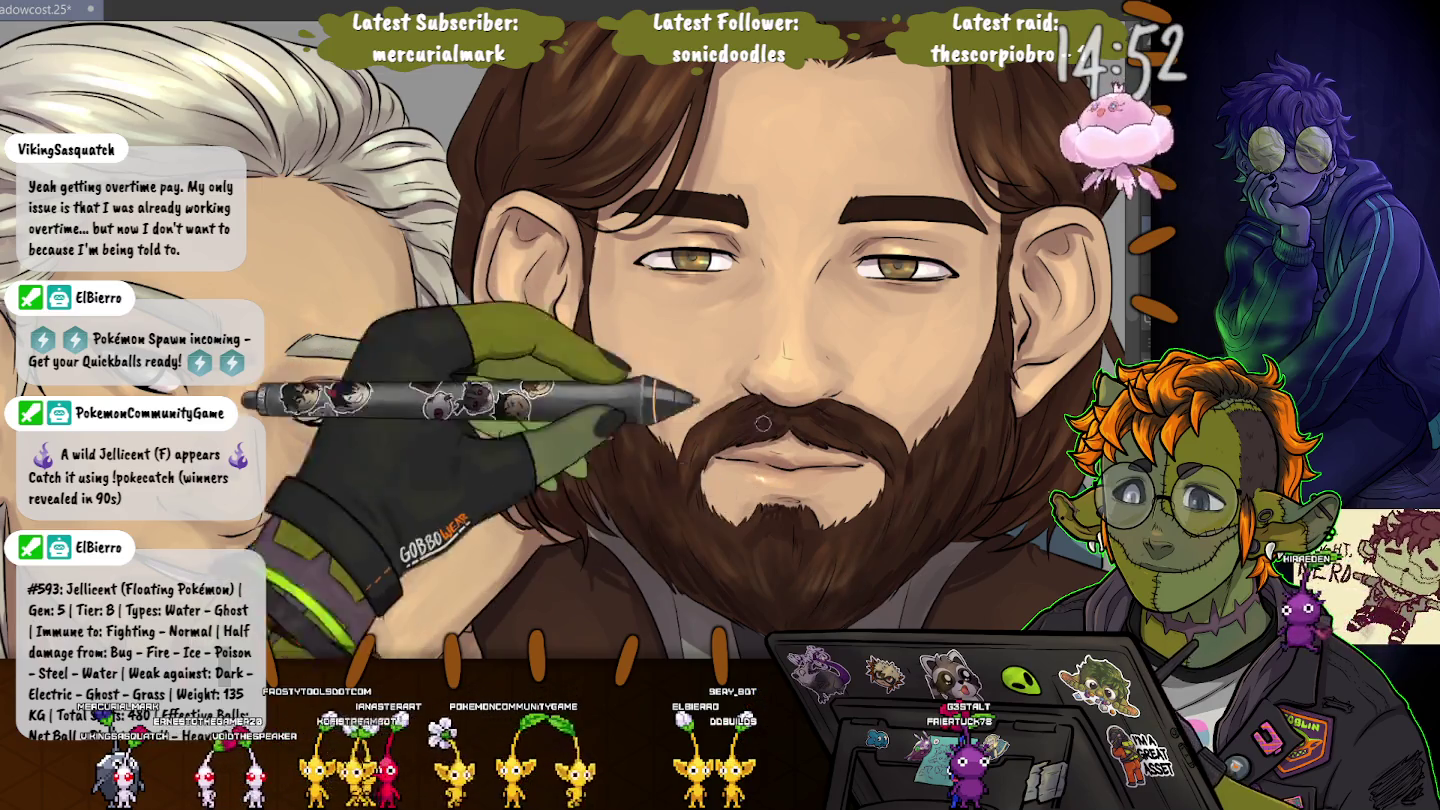
key(ctrl+minus)
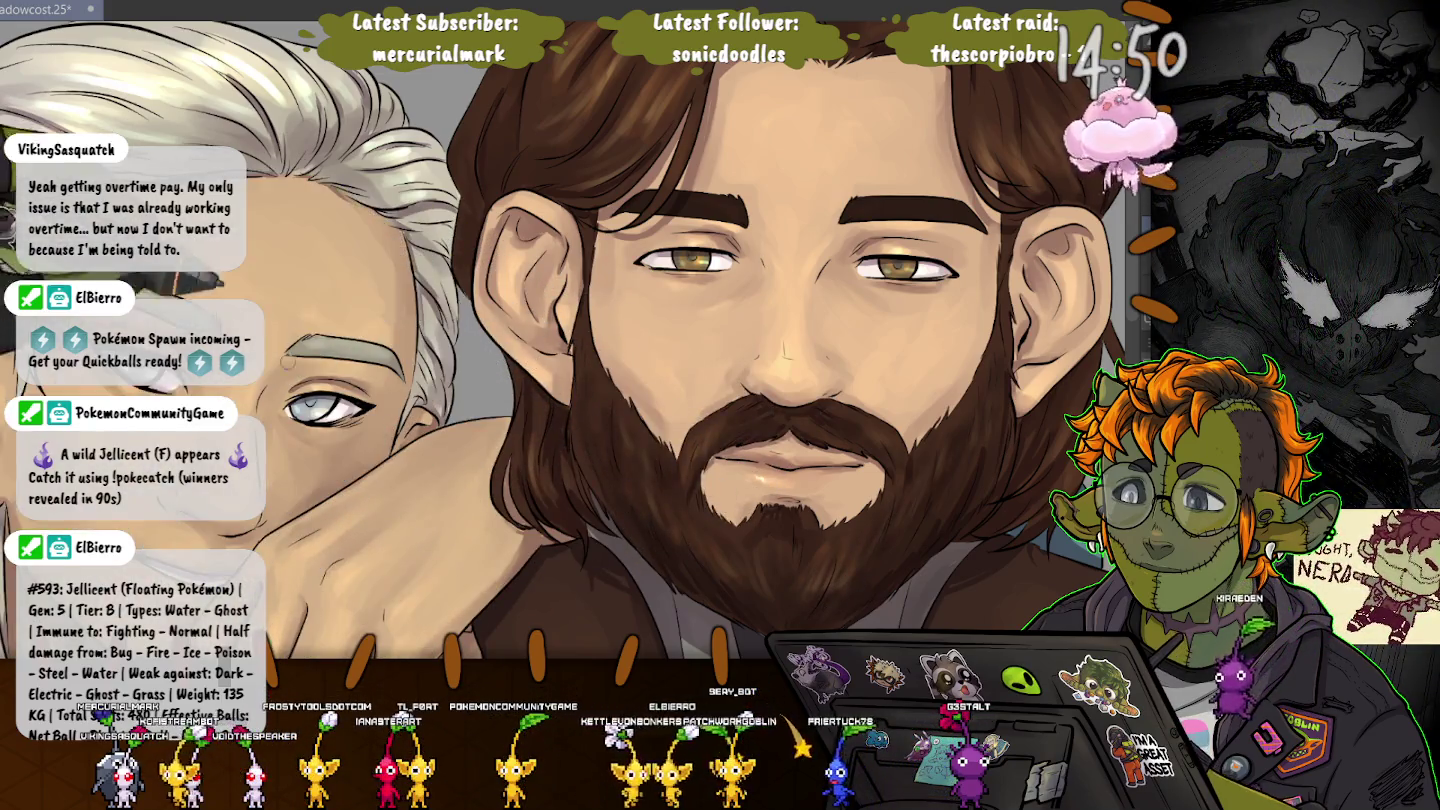
key(ctrl+minus)
key(ctrl+minus)
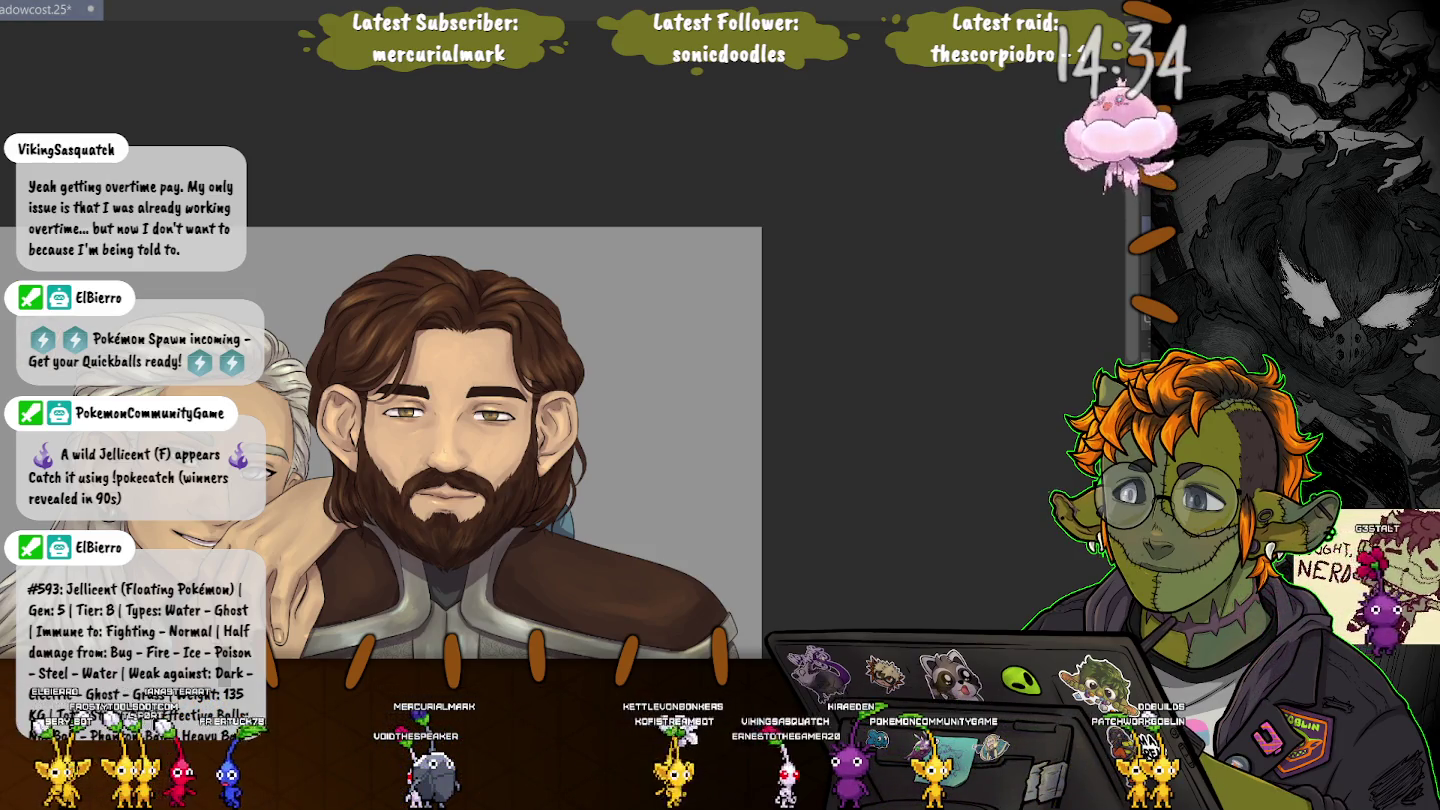
scroll(282, 224, down, 3)
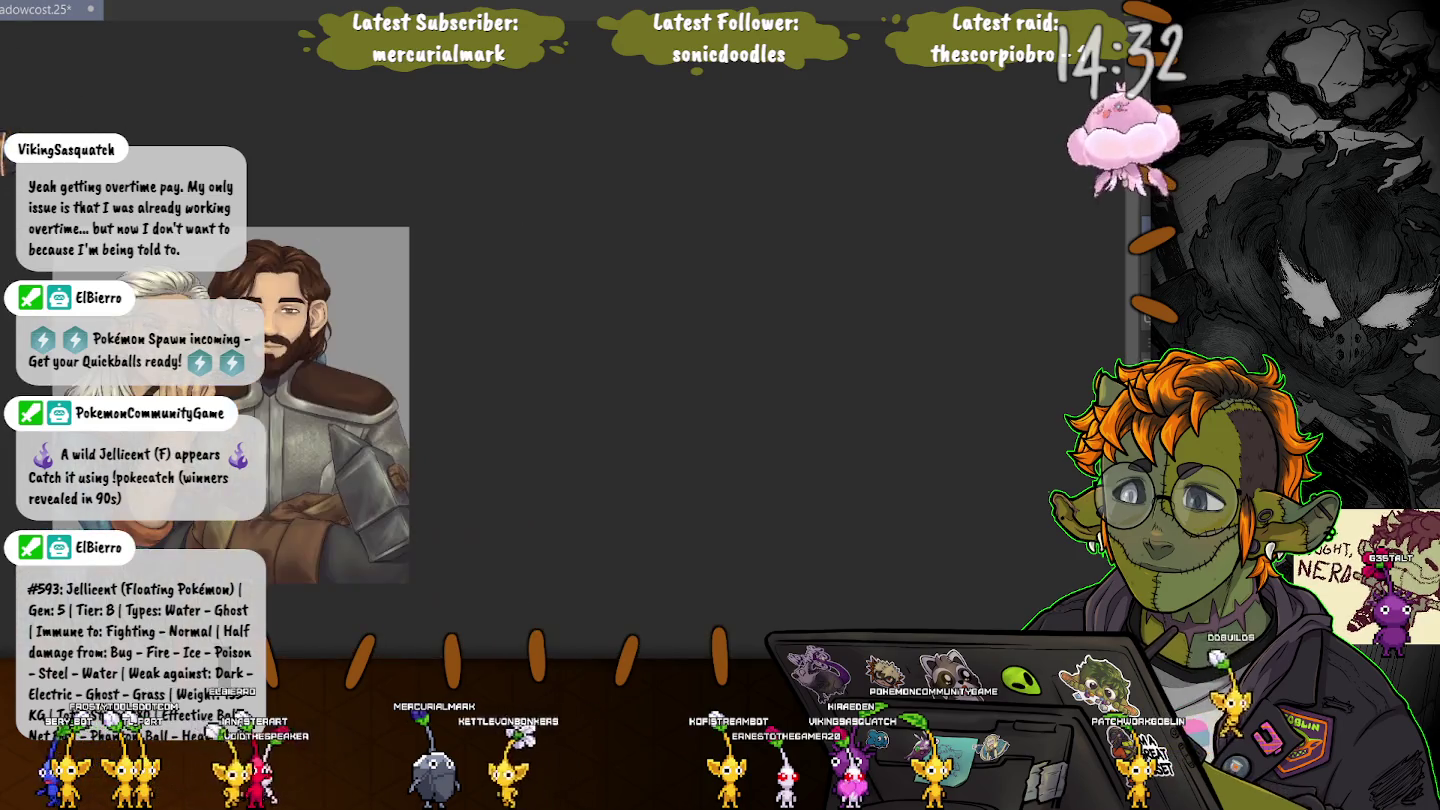
scroll(281, 224, up, 1)
scroll(281, 223, up, 1)
scroll(281, 224, up, 1)
drag(282, 223, 251, 136)
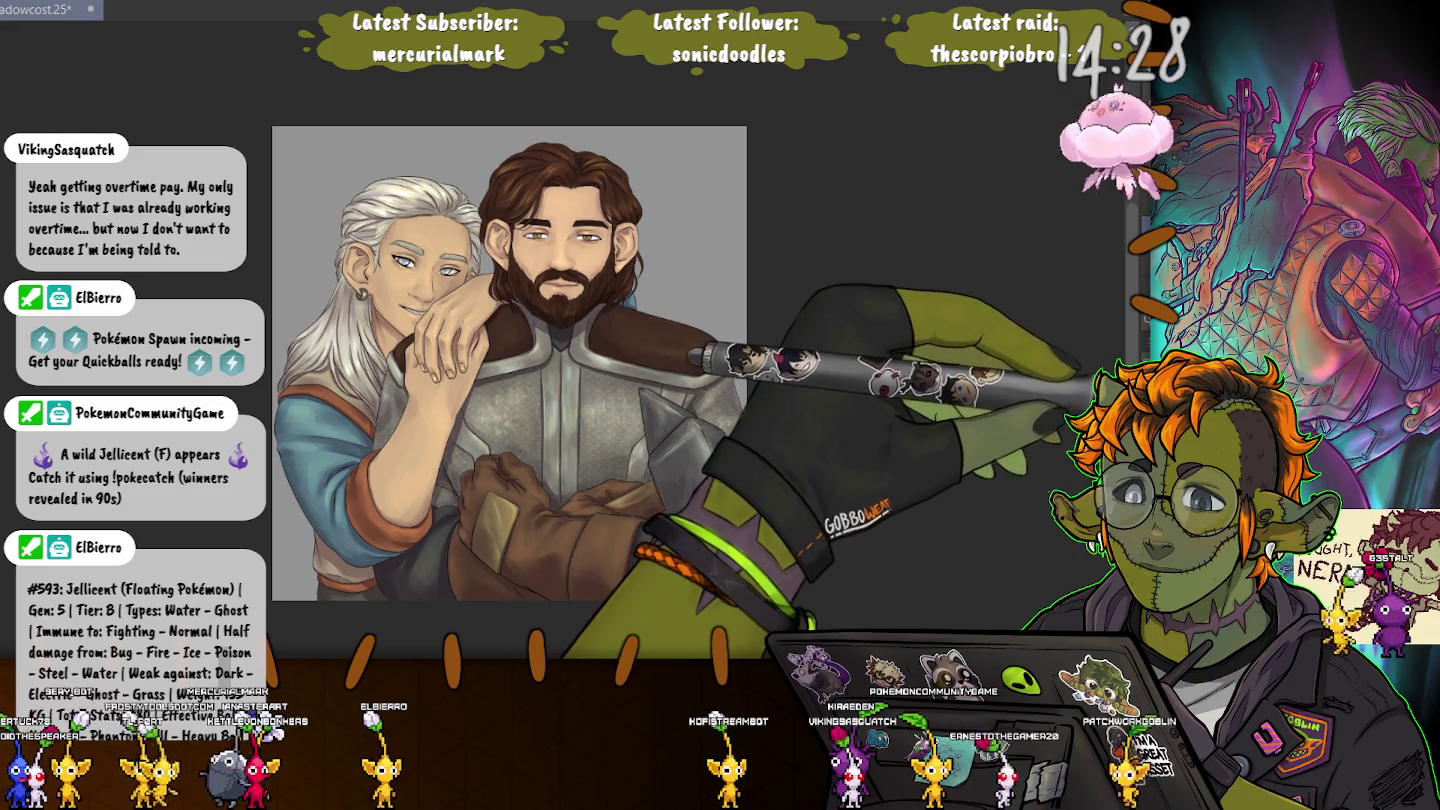
click(700, 200)
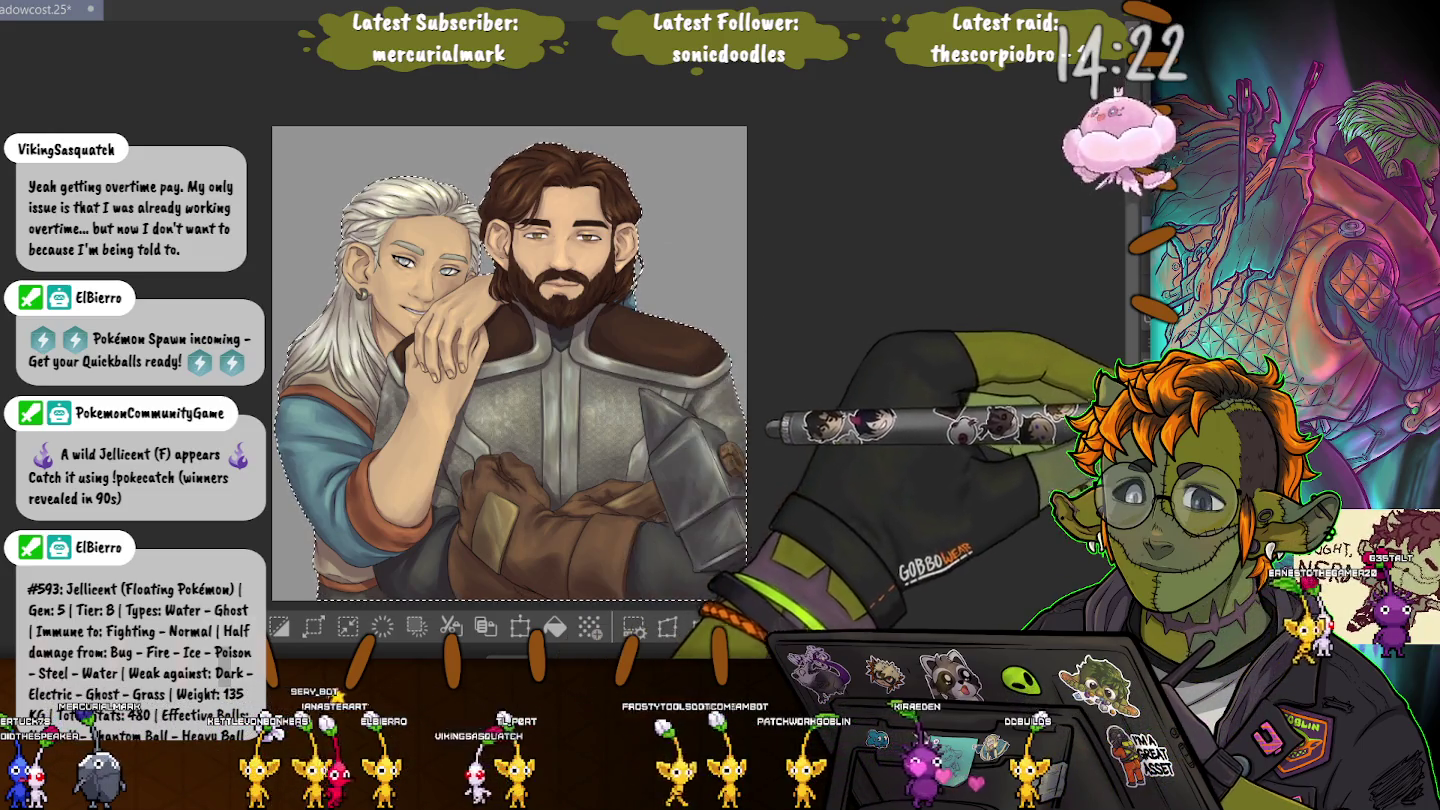
key(ctrl+d)
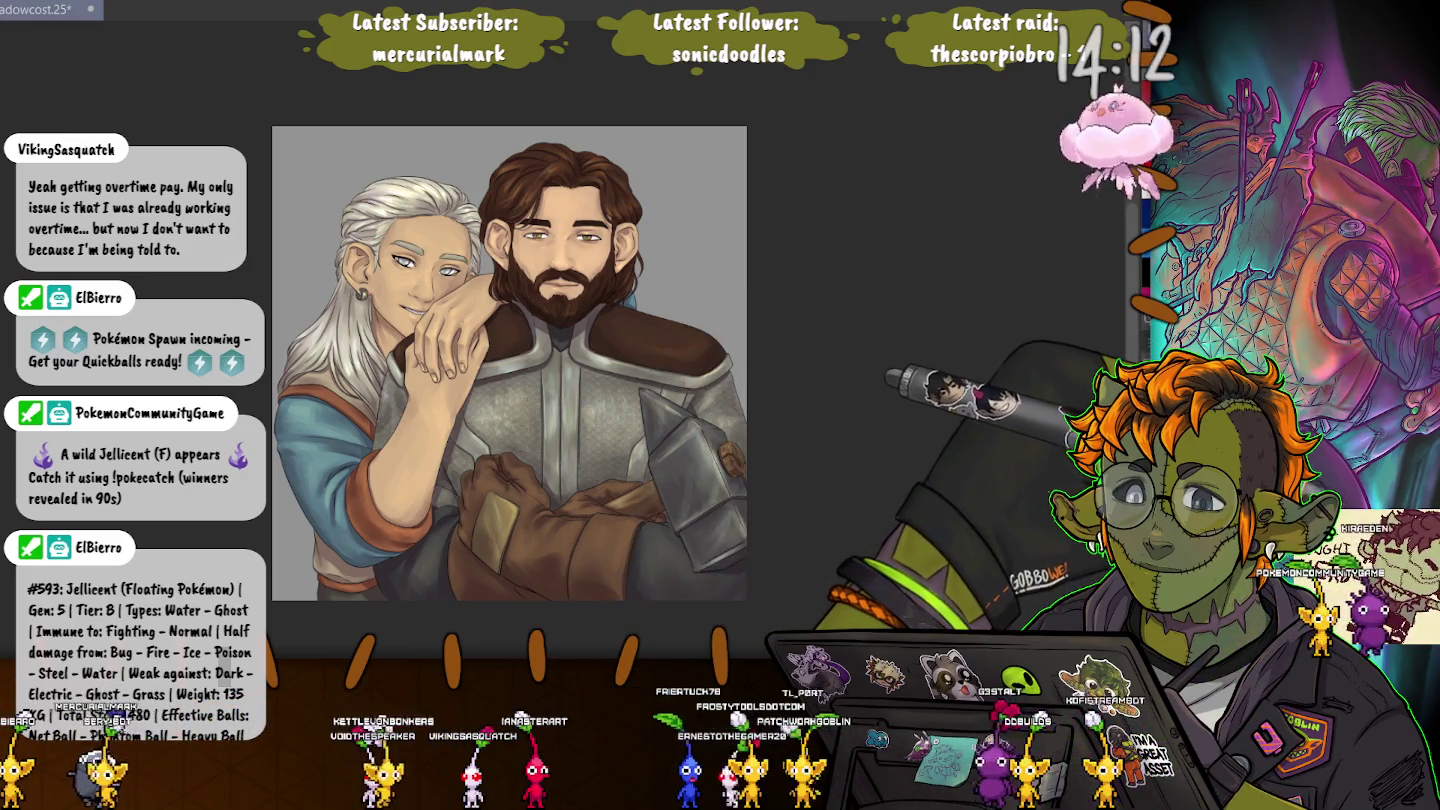
drag(748, 588, 360, 205)
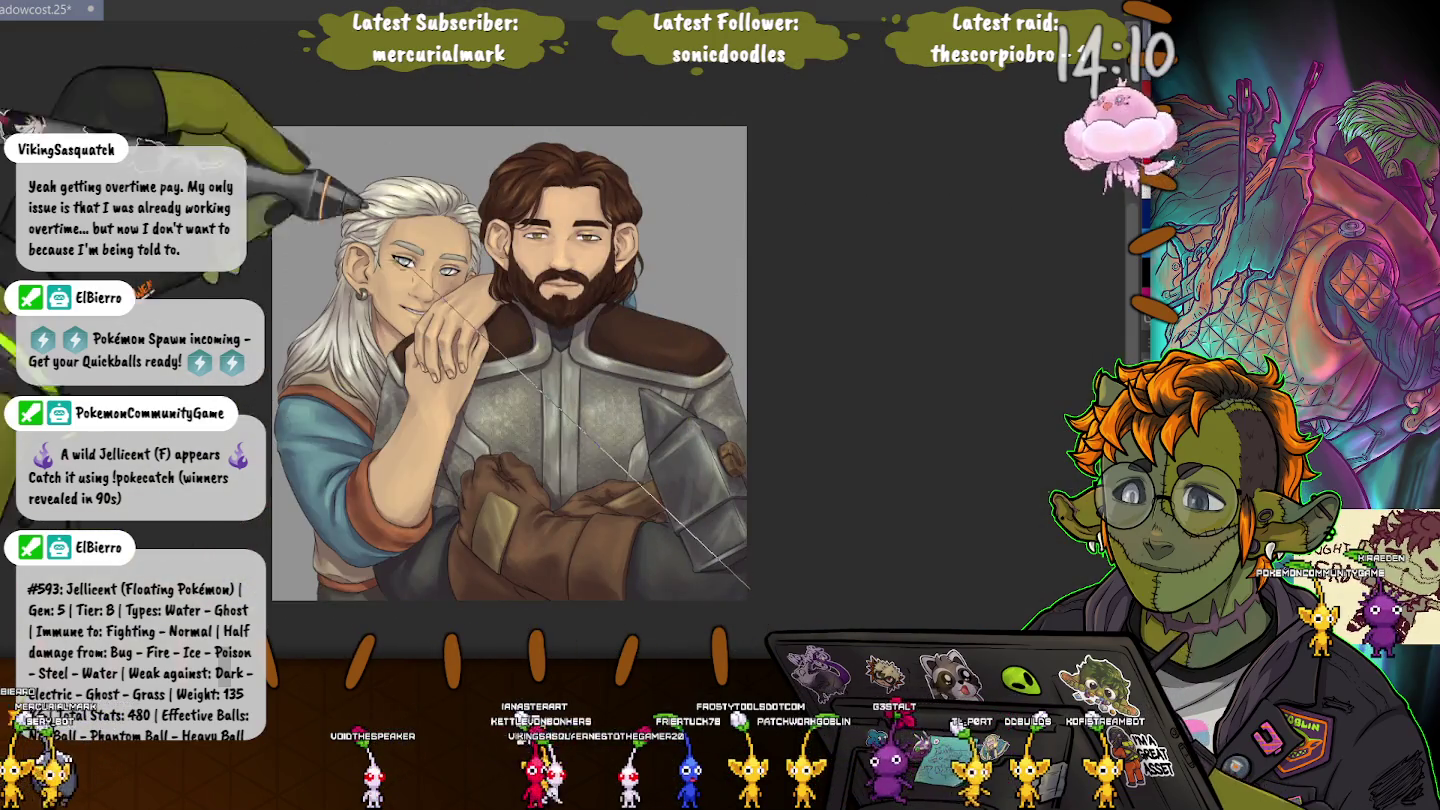
Redo the diagonal gradient toward the lower-right corner to darken the armour, then select both figures.
key(ctrl+z)
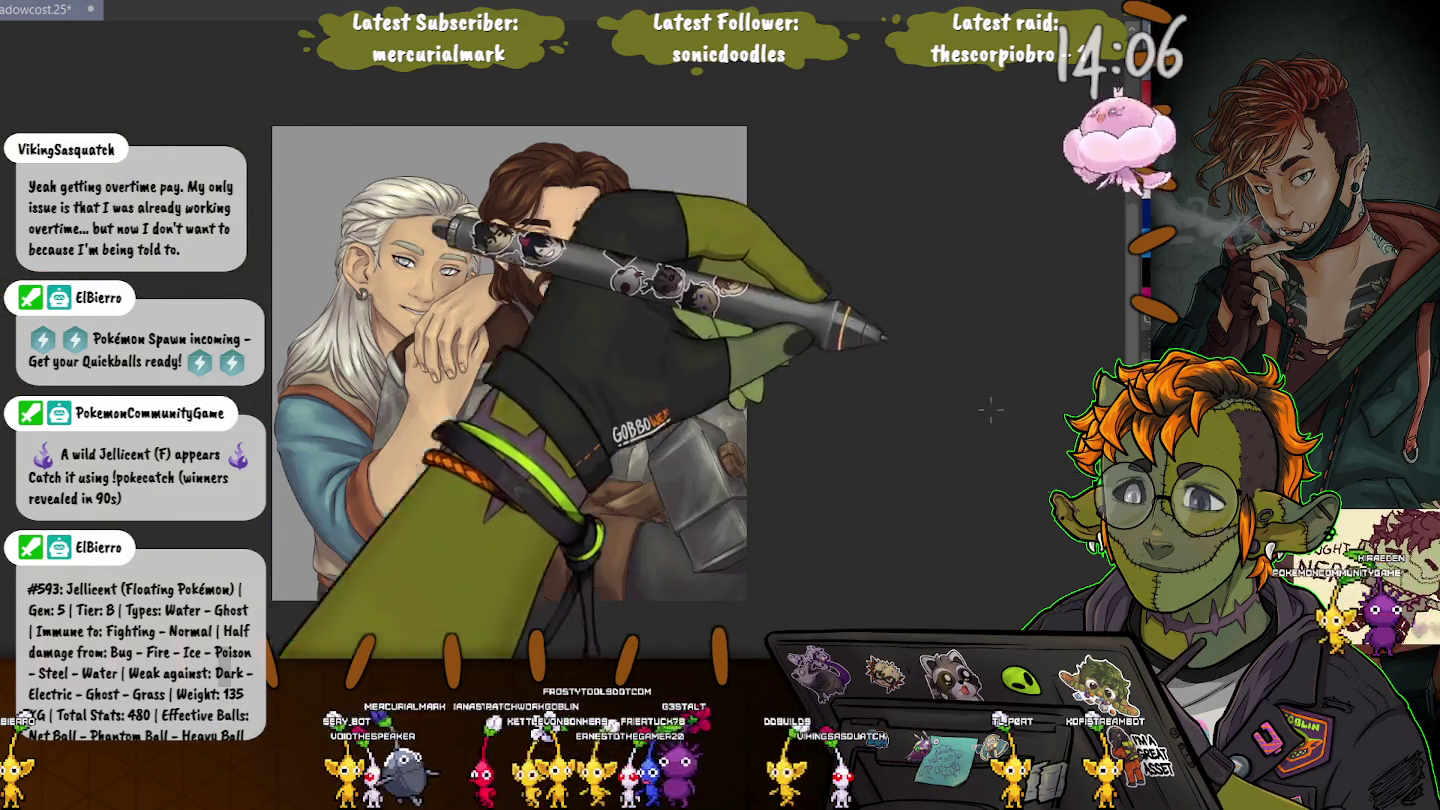
drag(748, 589, 420, 265)
key(ctrl+z)
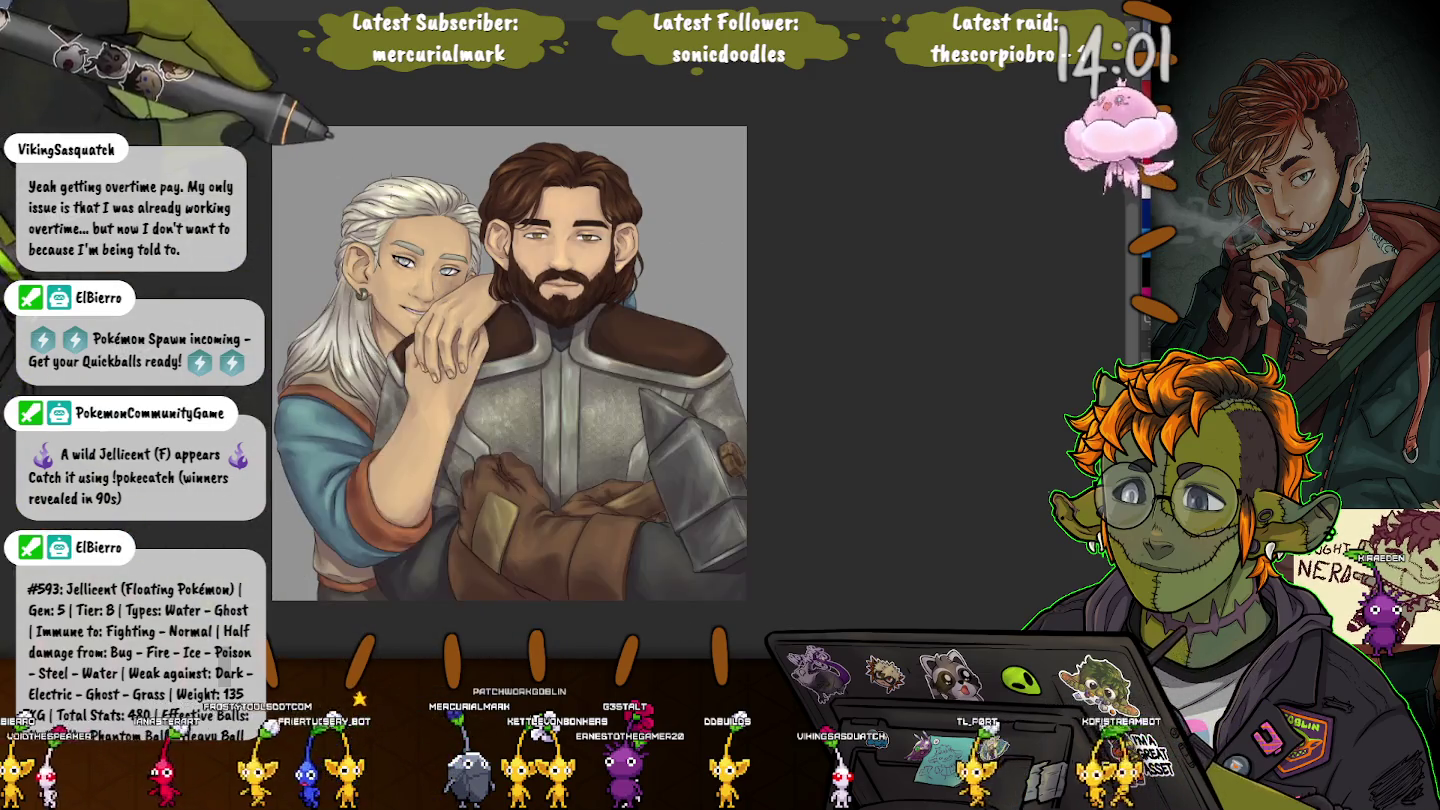
scroll(509, 360, down, 1)
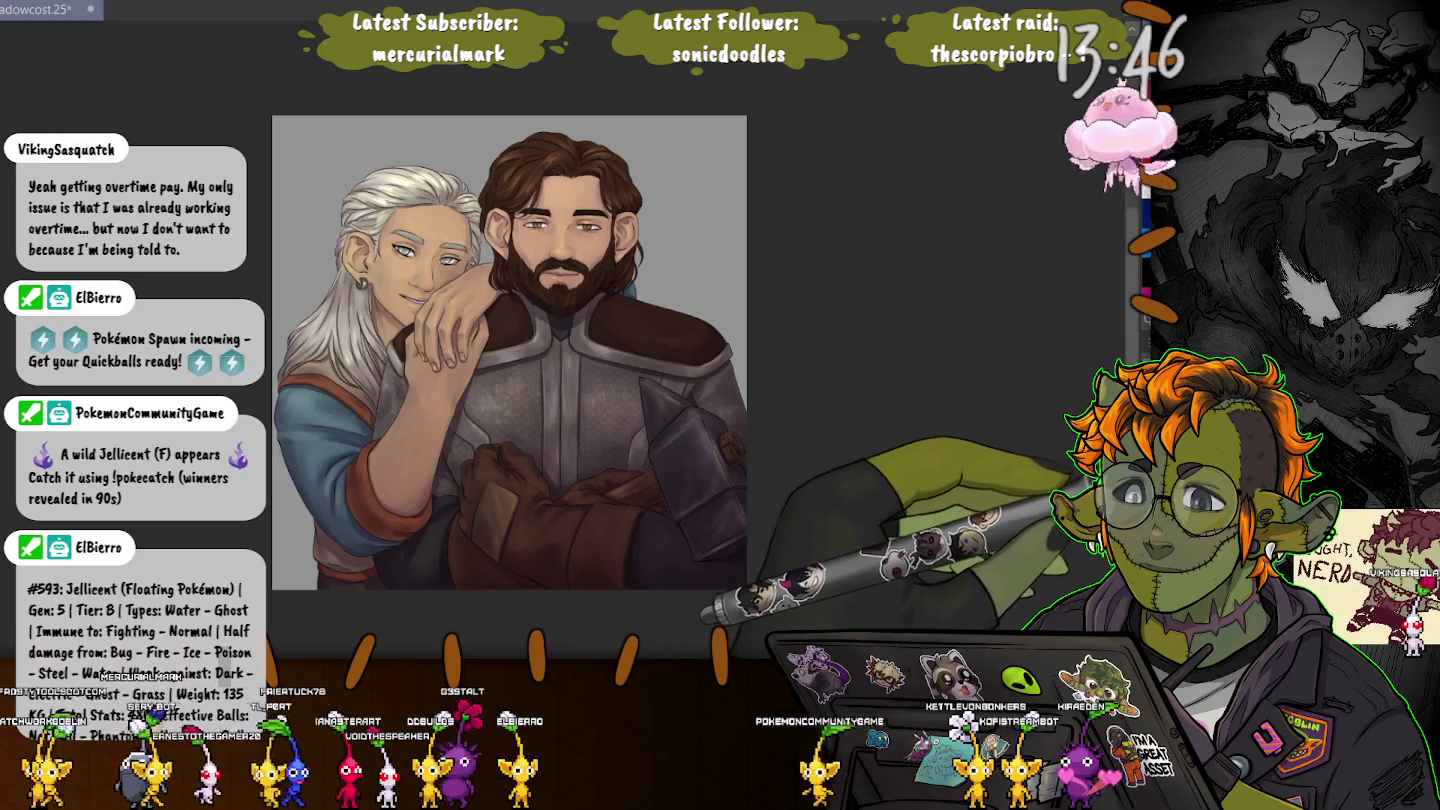
key(ctrl+shift+i)
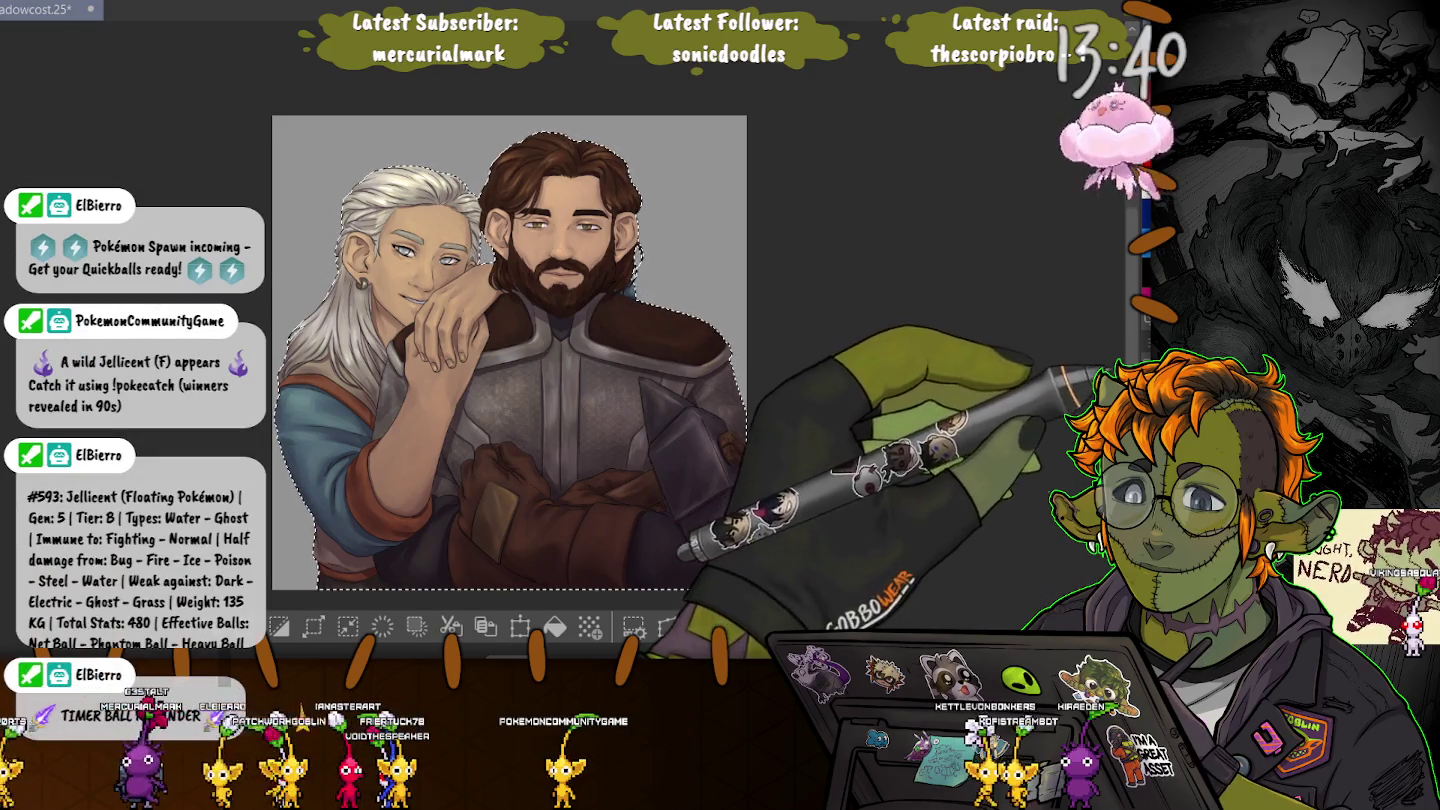
key(ctrl+d)
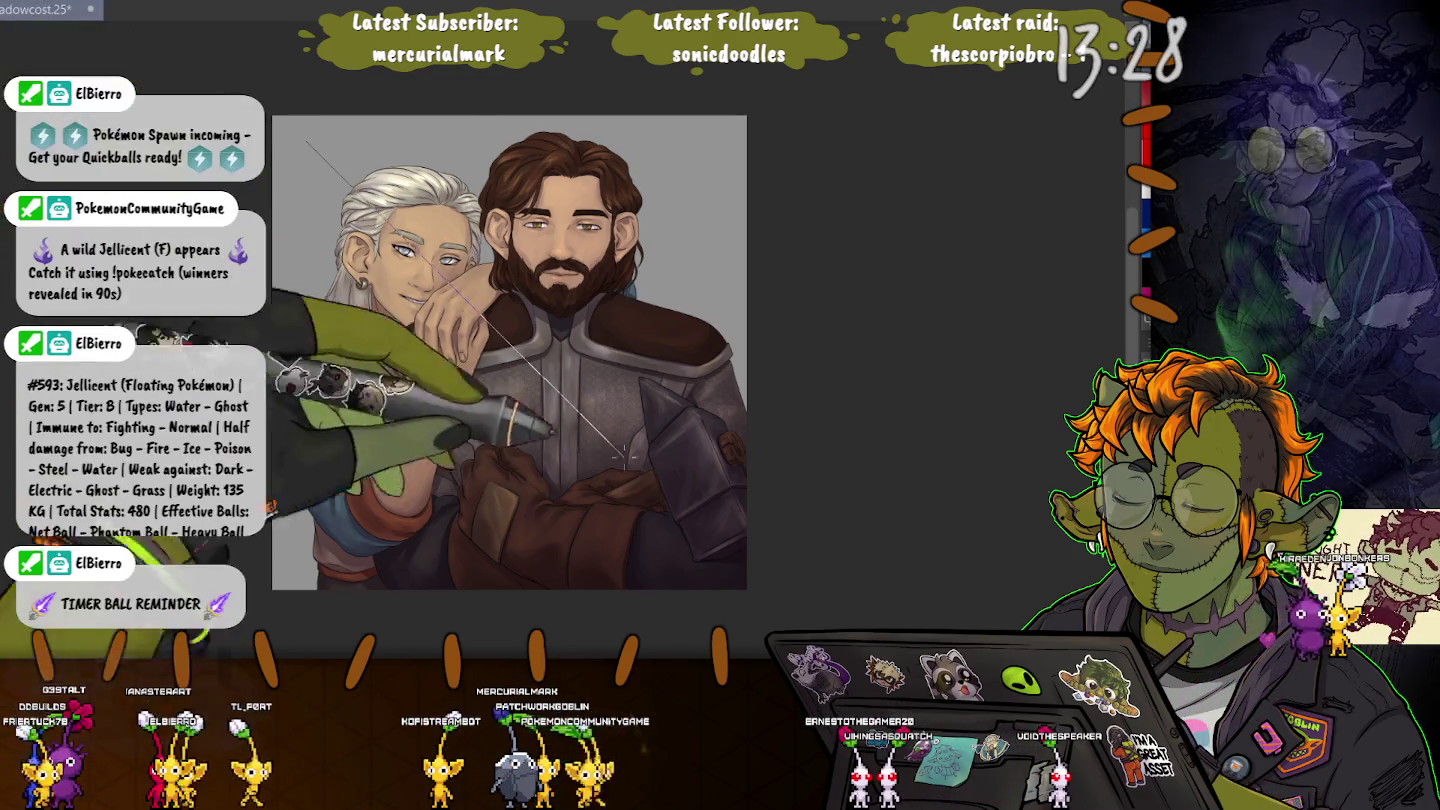
key(ctrl+z)
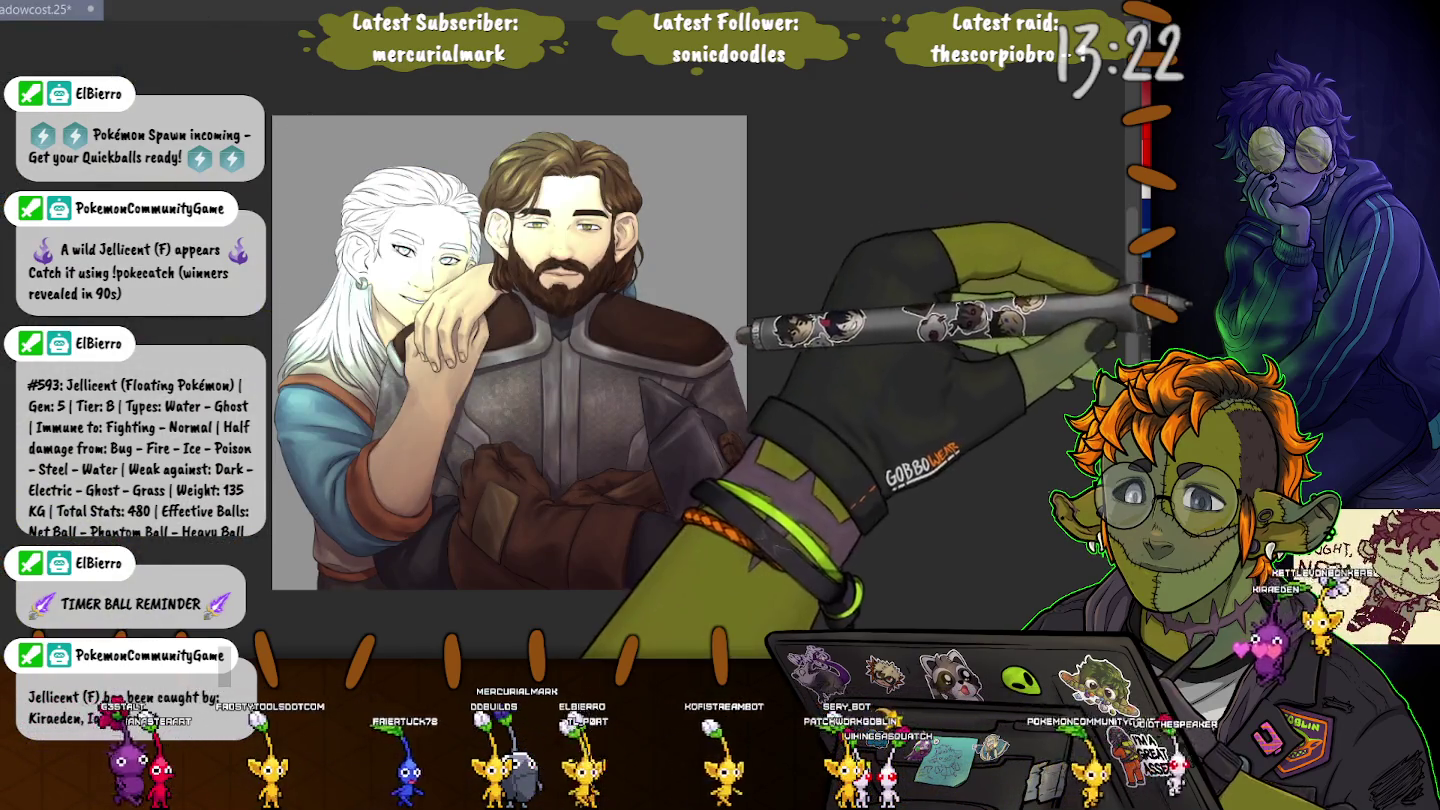
key(ctrl+z)
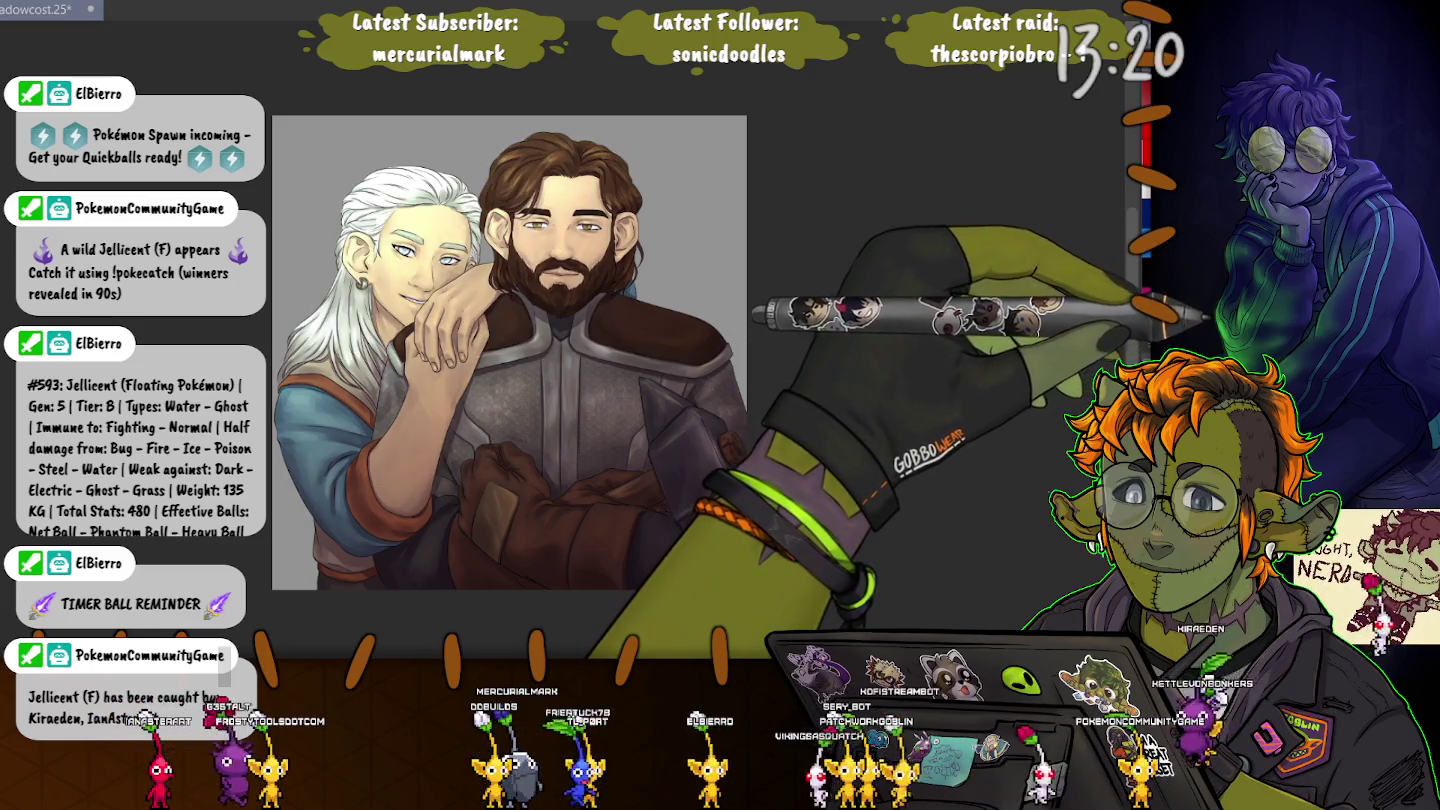
key(ctrl+z)
key(ctrl+z)
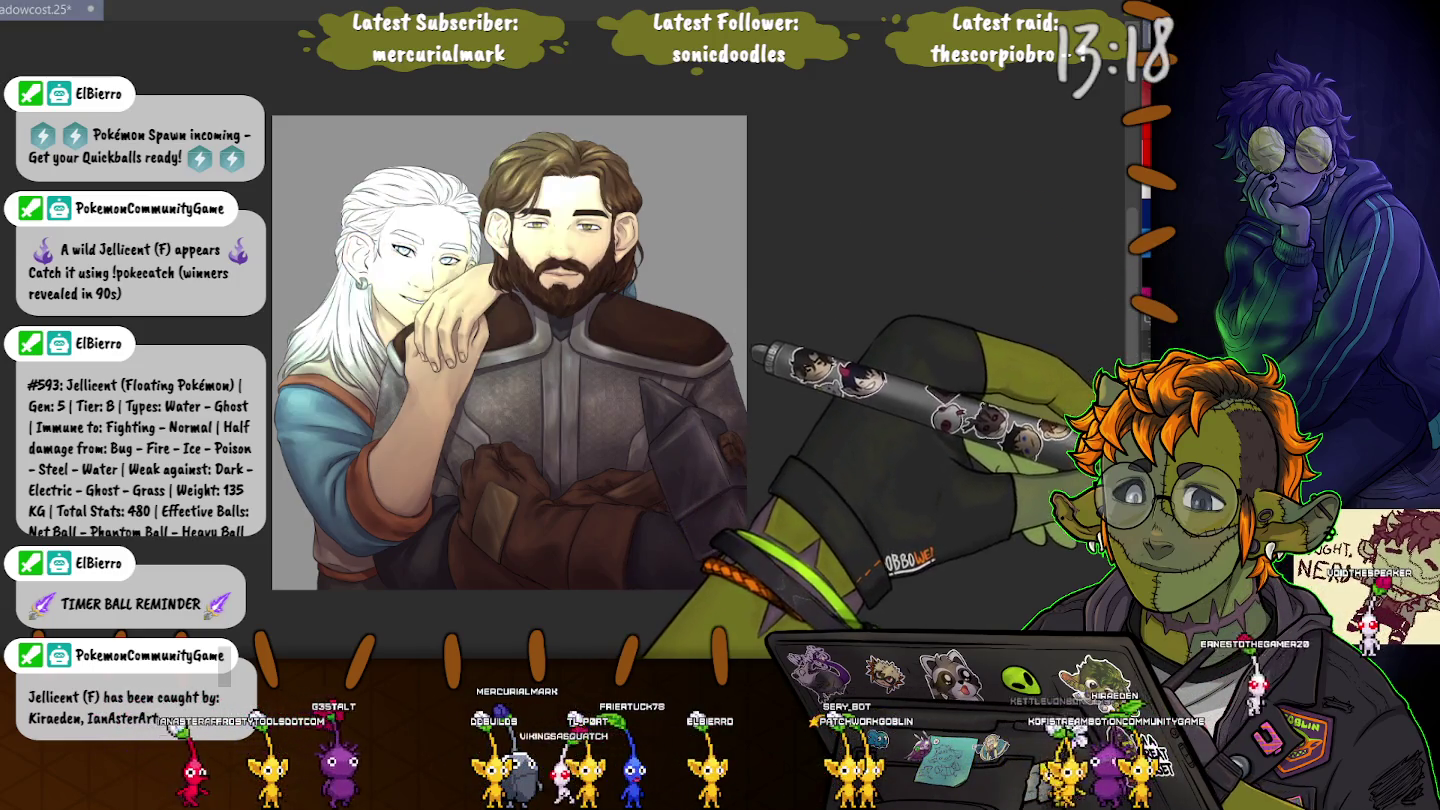
key(ctrl+y)
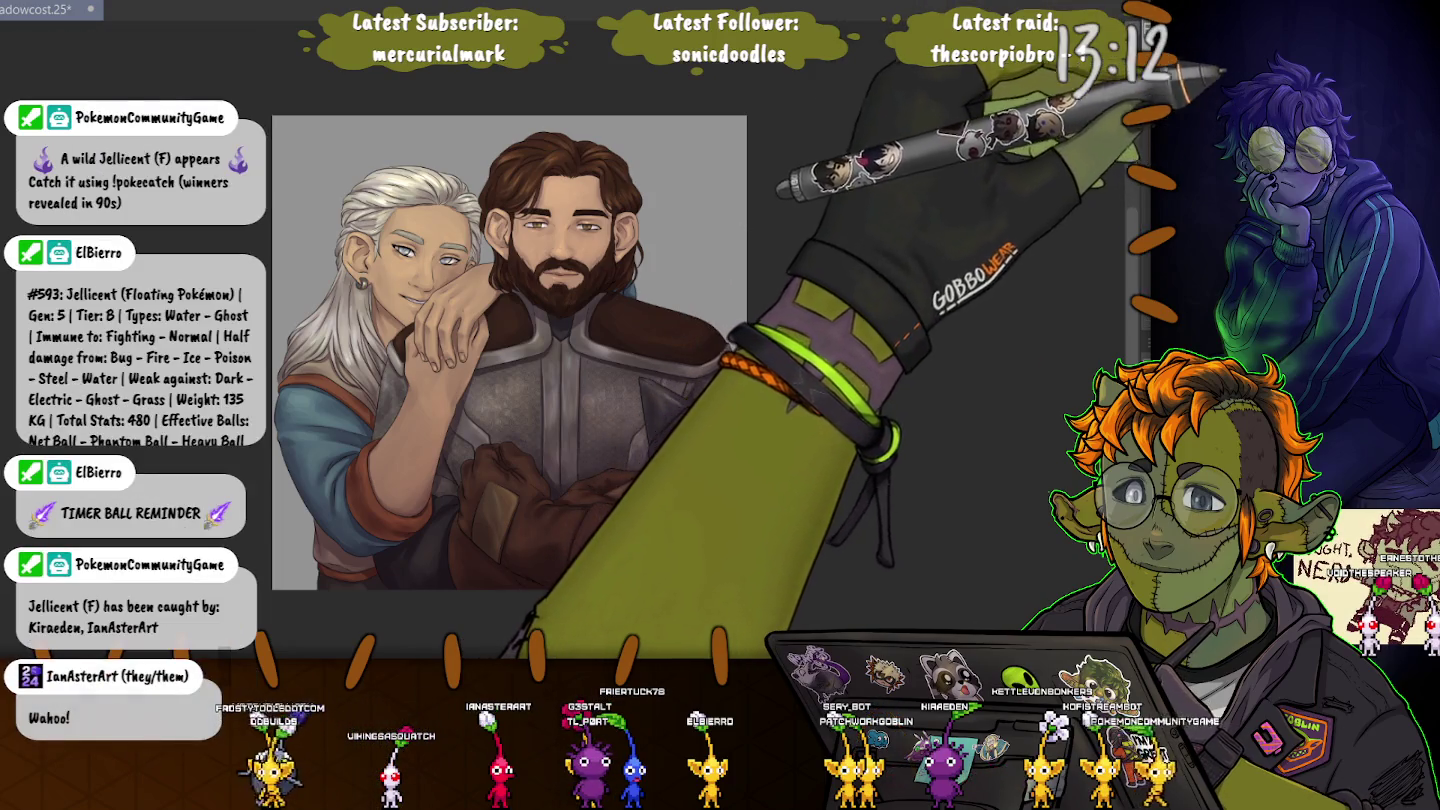
mouse_move(727, 425)
mouse_down()
mouse_move(813, 443)
mouse_move(252, 562)
mouse_up()
click(265, 567)
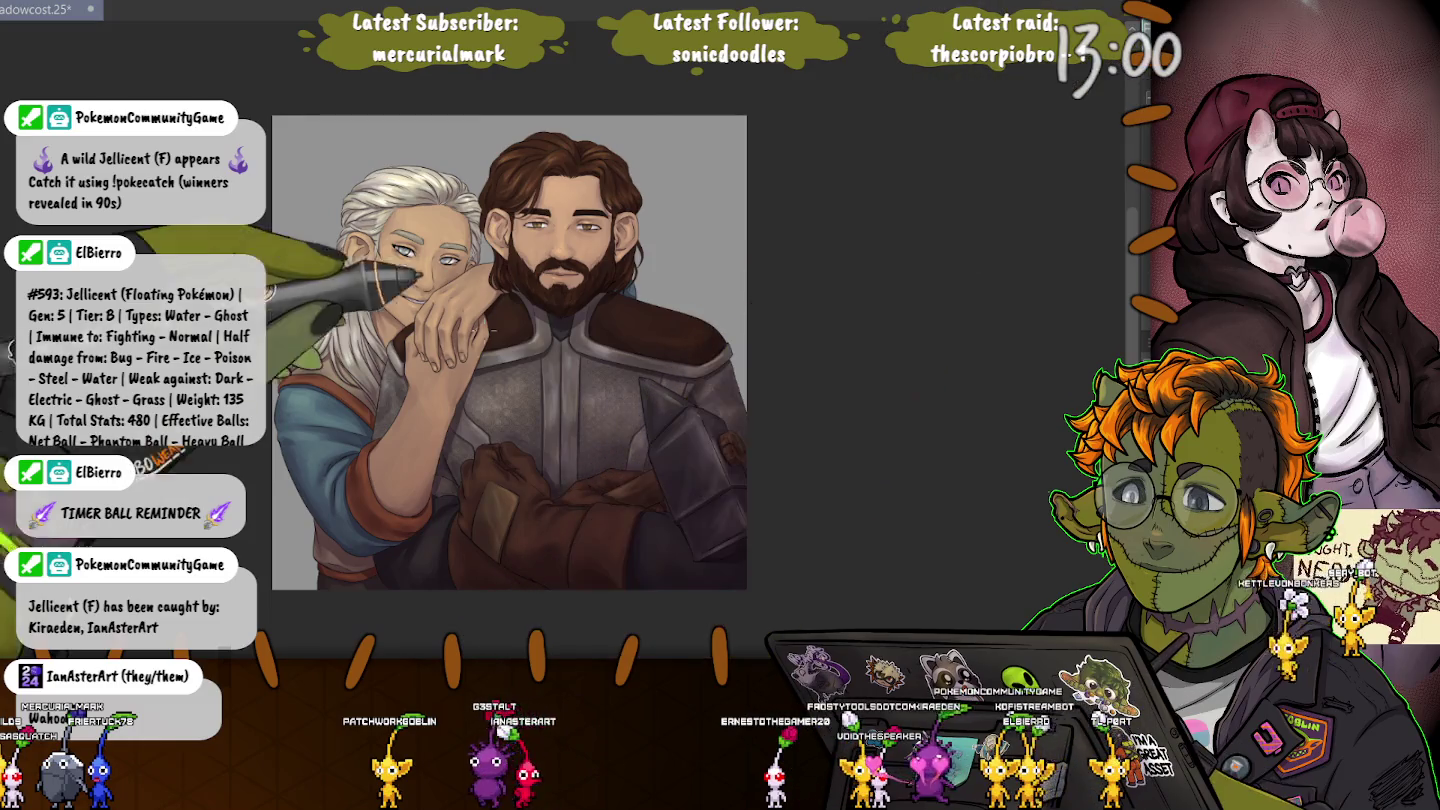
click(502, 272)
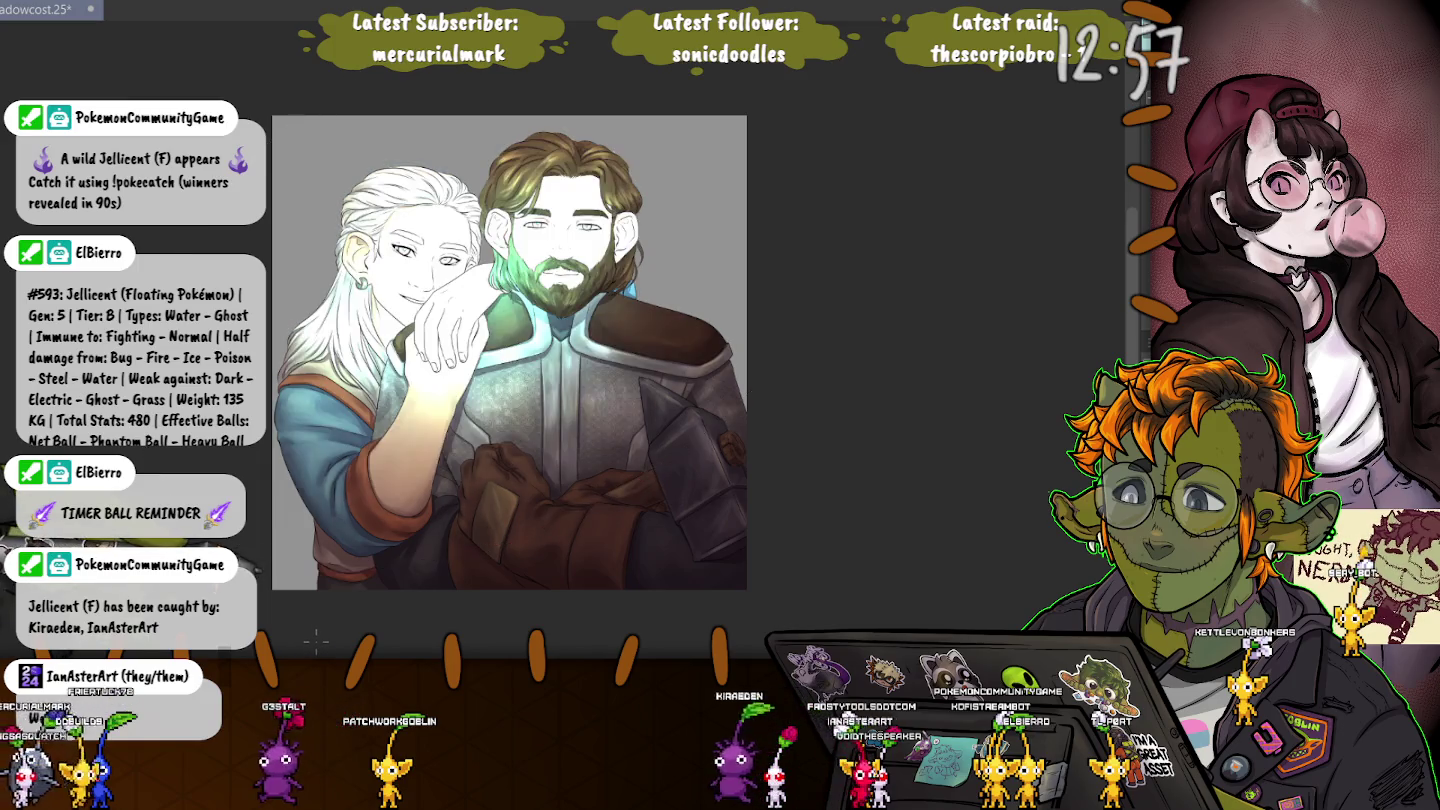
key(ctrl+z)
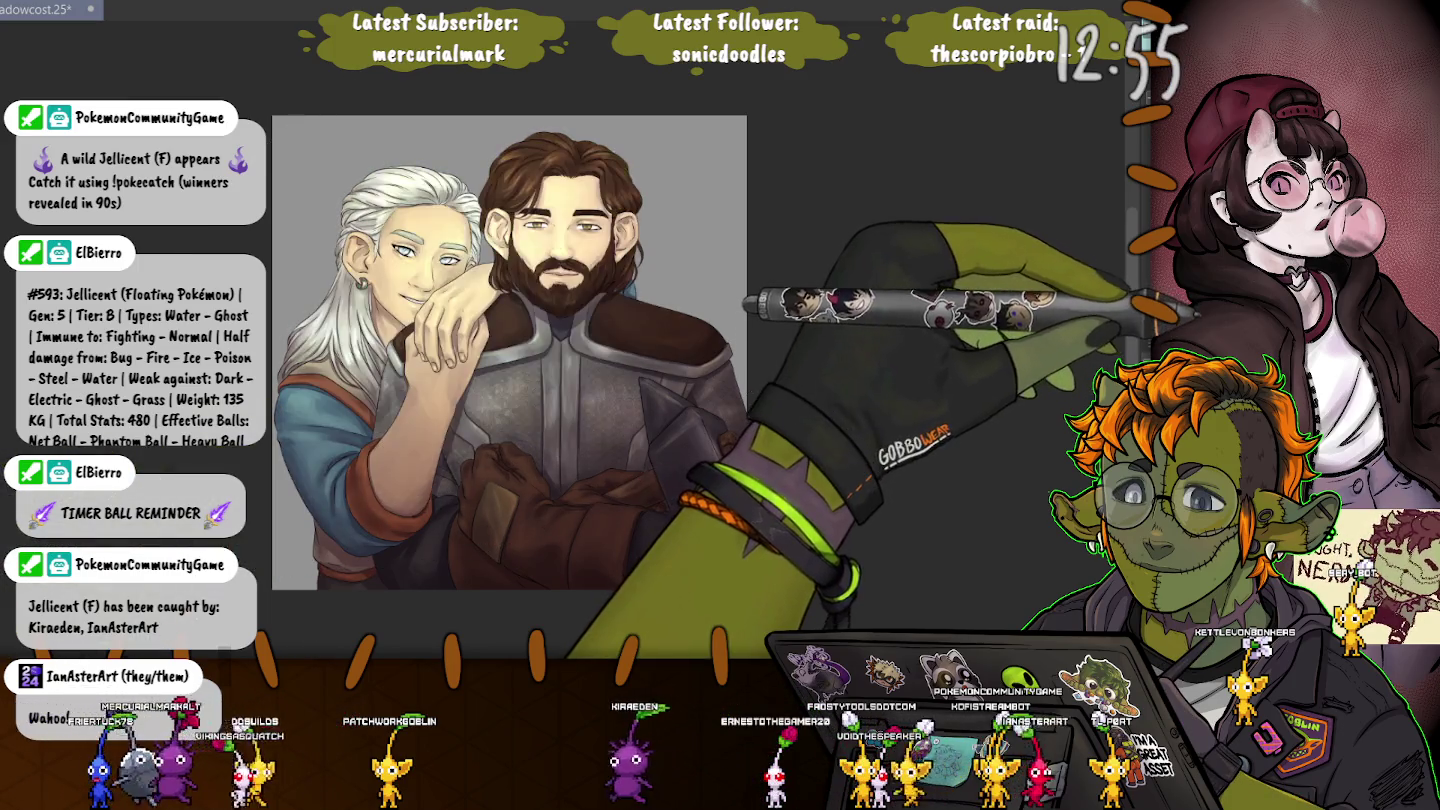
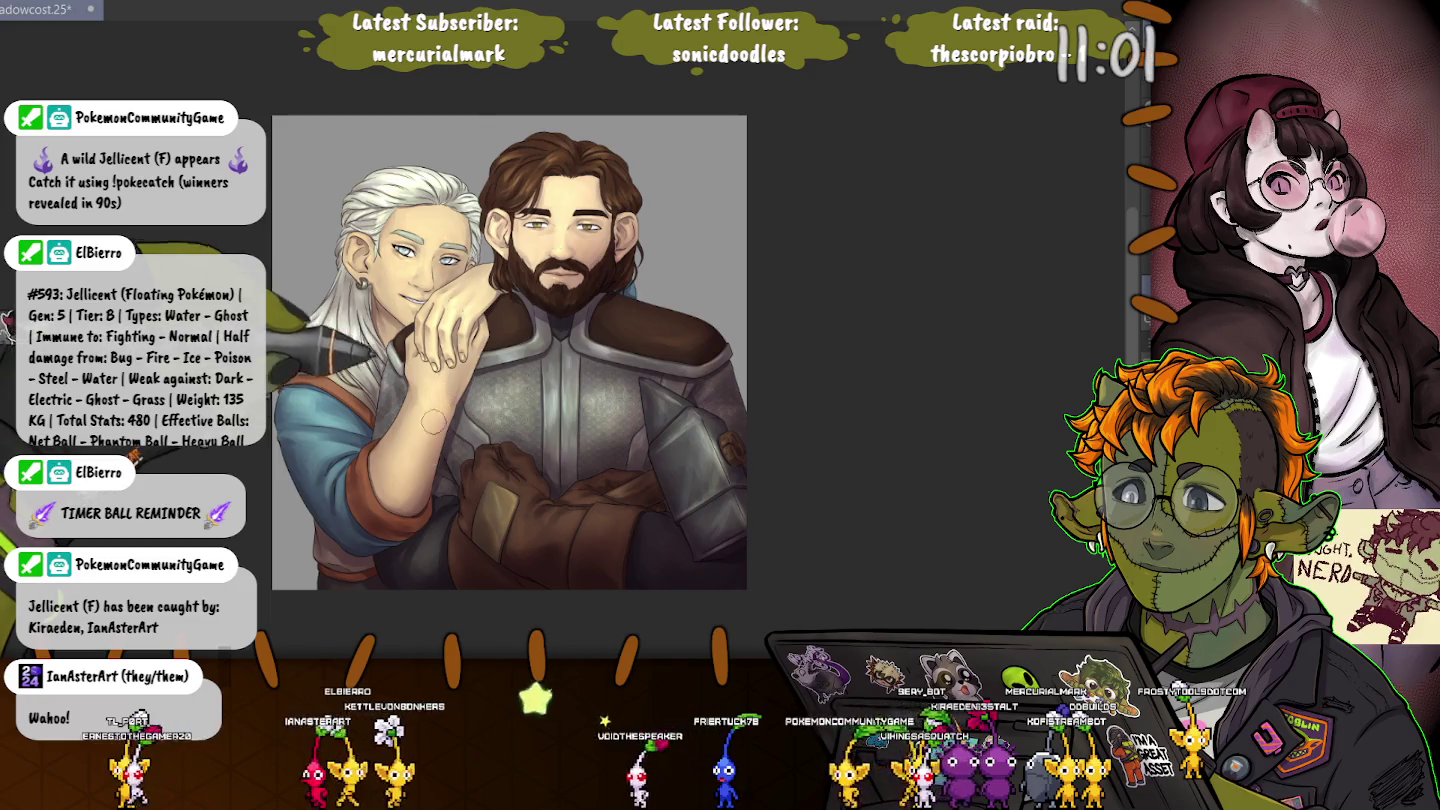
Repaint the white-haired figure's forearm in skin tone, then tint the grey background purple.
drag(434, 421, 411, 509)
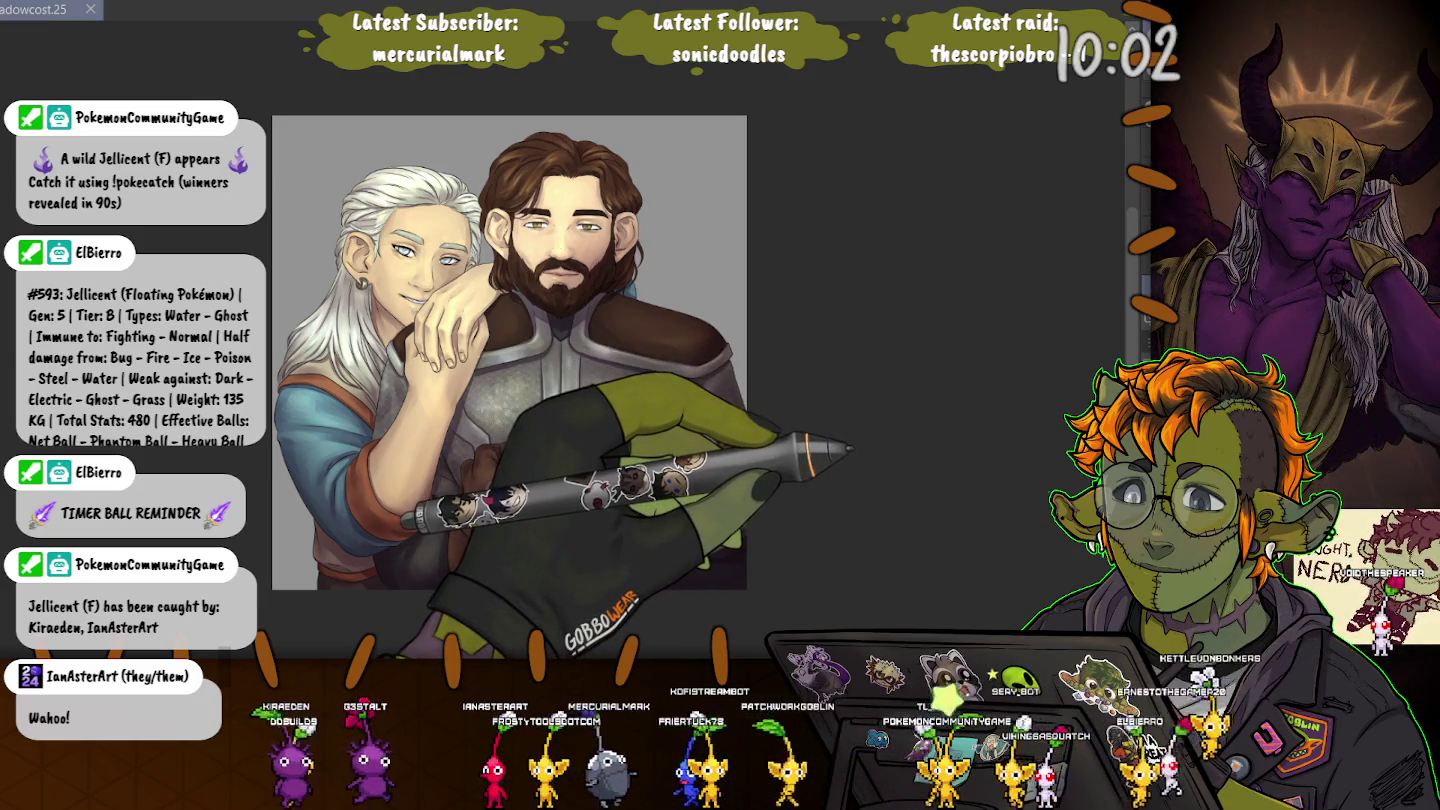
key(alt+BackSpace)
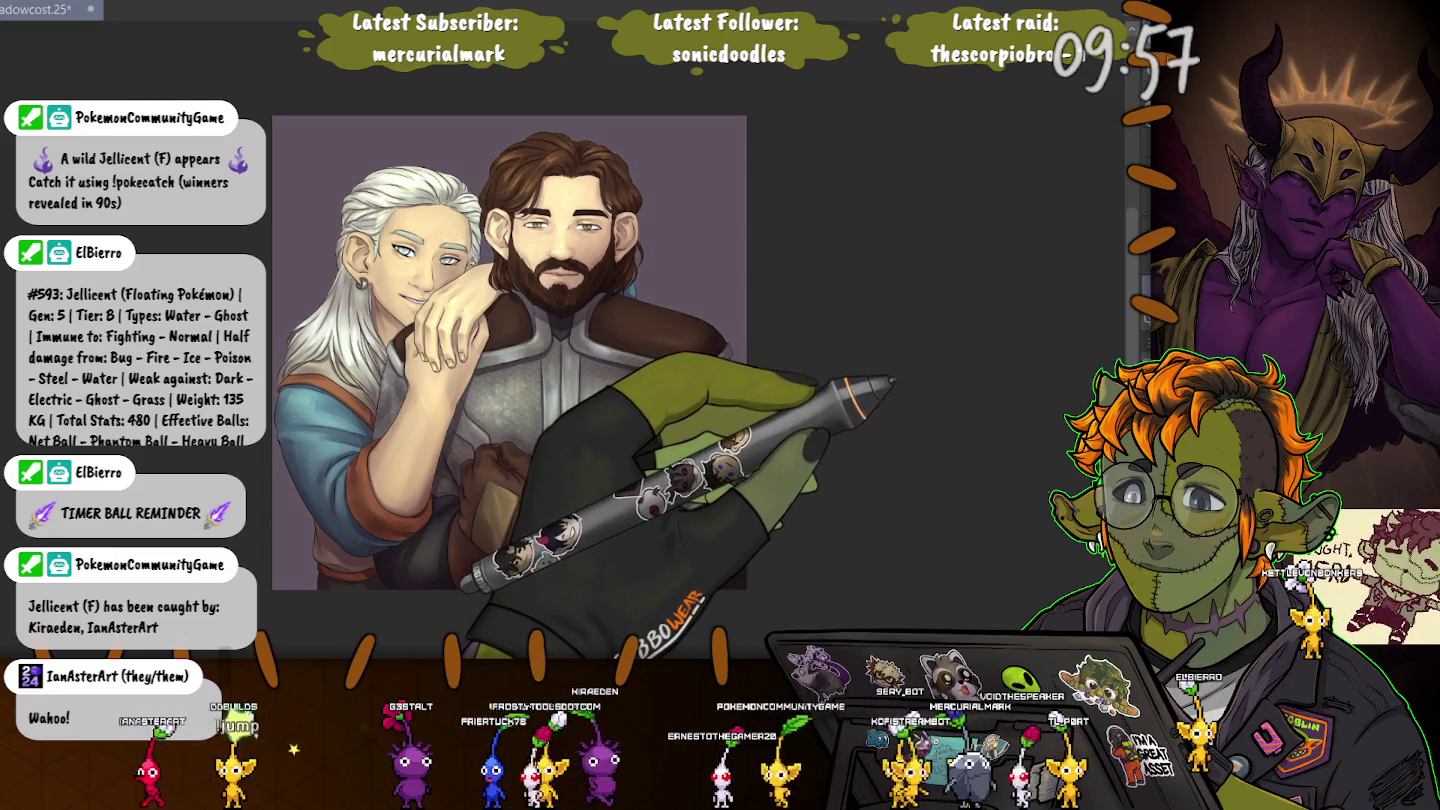
Darken the purple background behind the embracing pair to a deeper slate tone.
key(alt+BackSpace)
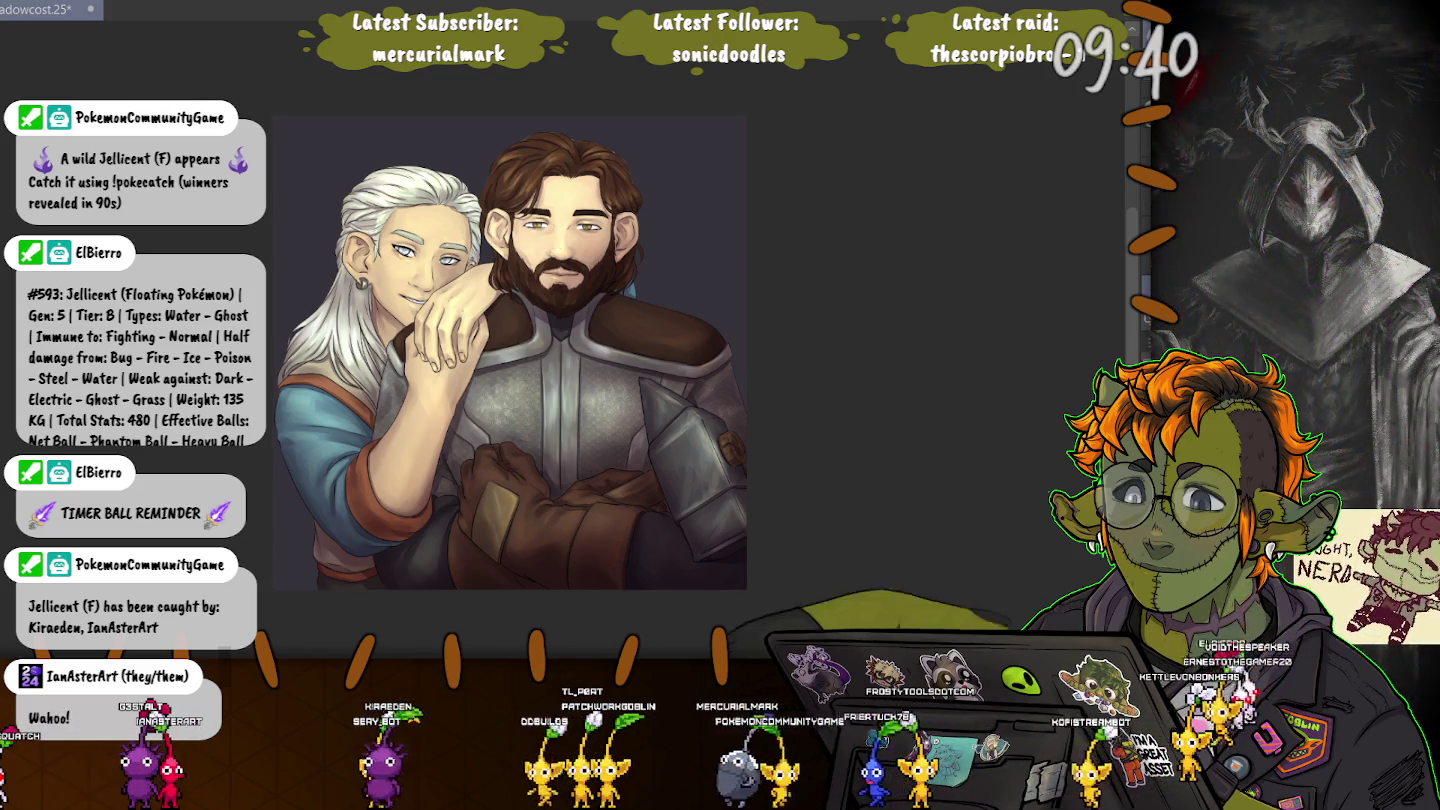
scroll(527, 132, up, 5)
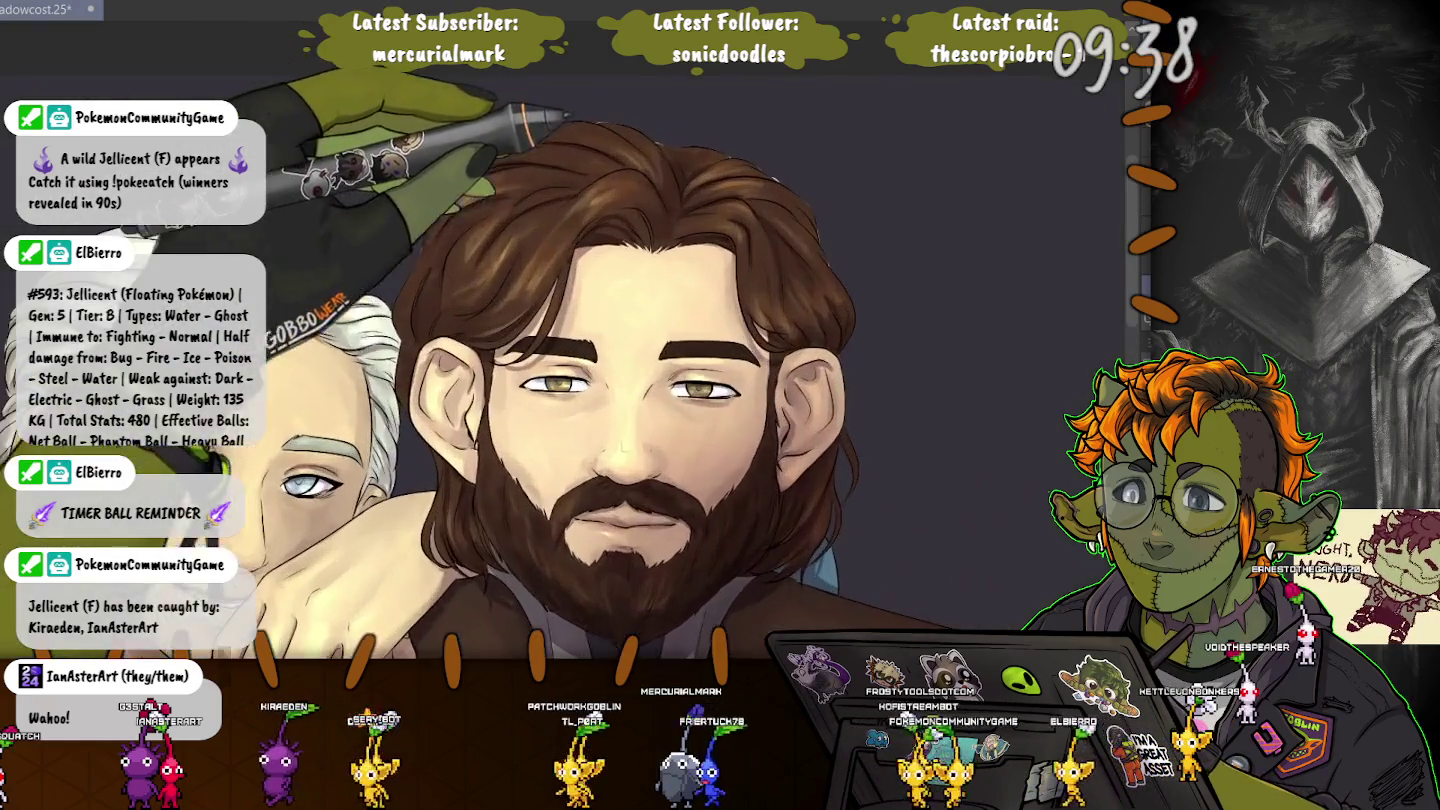
scroll(640, 300, up, 3)
scroll(641, 301, up, 1)
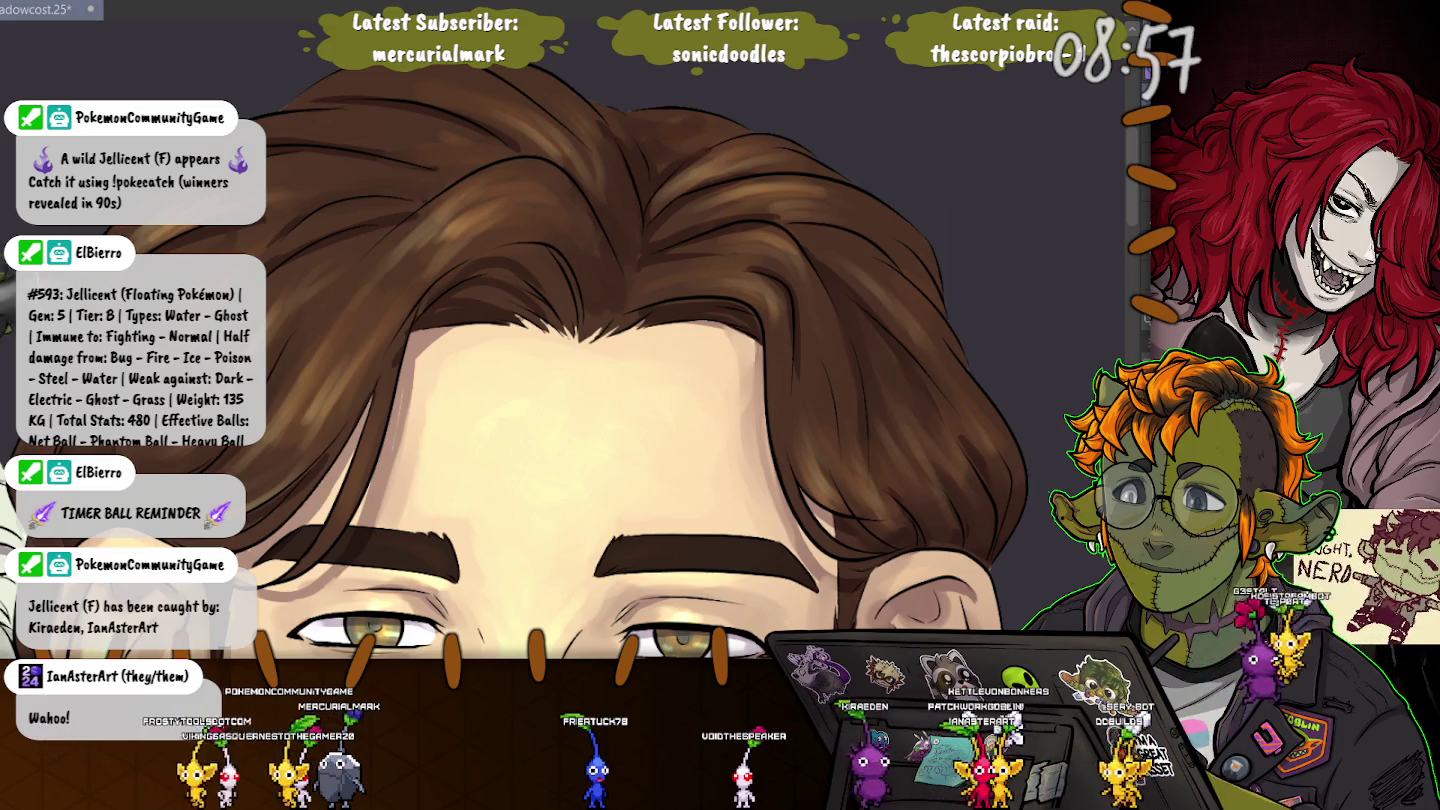
scroll(514, 344, down, 3)
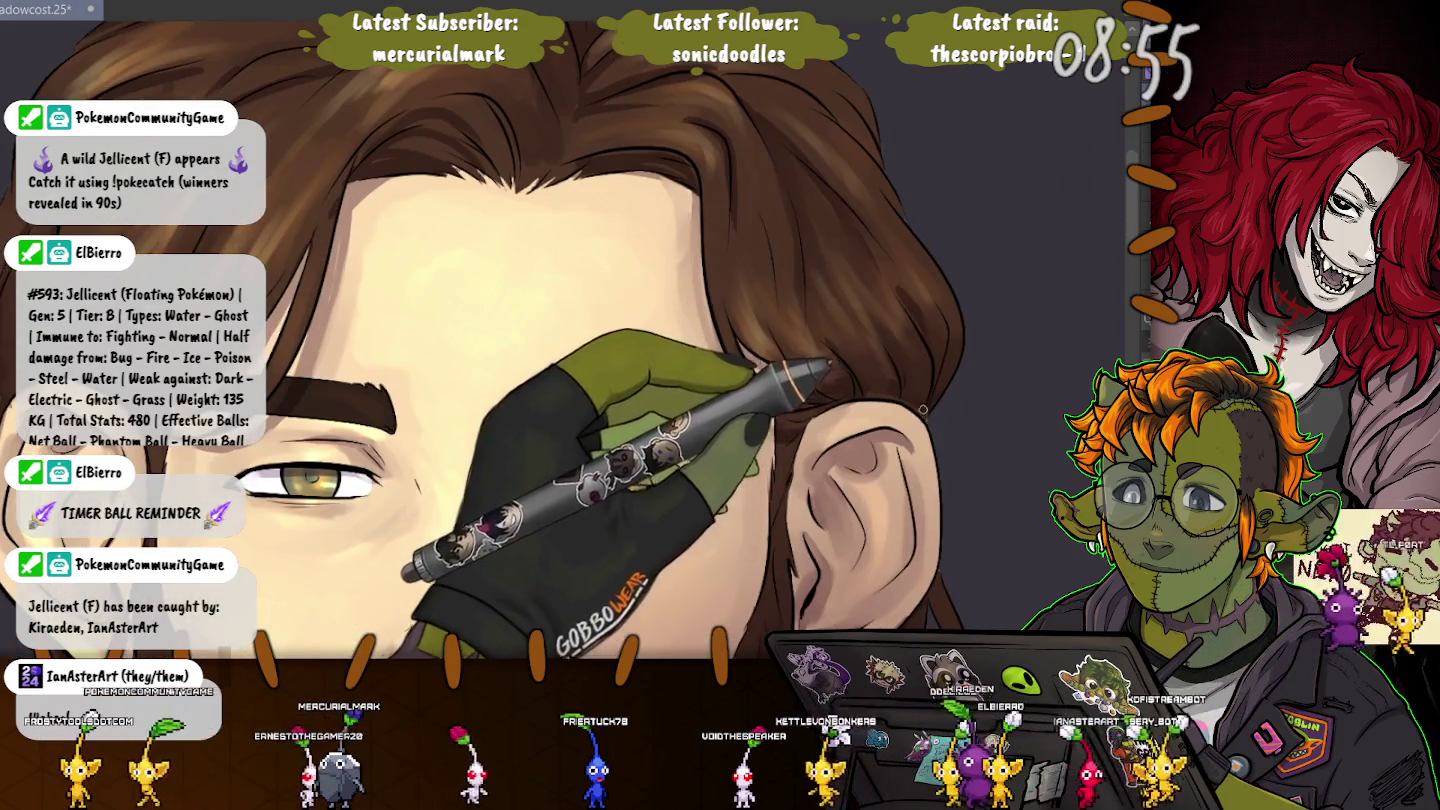
scroll(928, 415, down, 3)
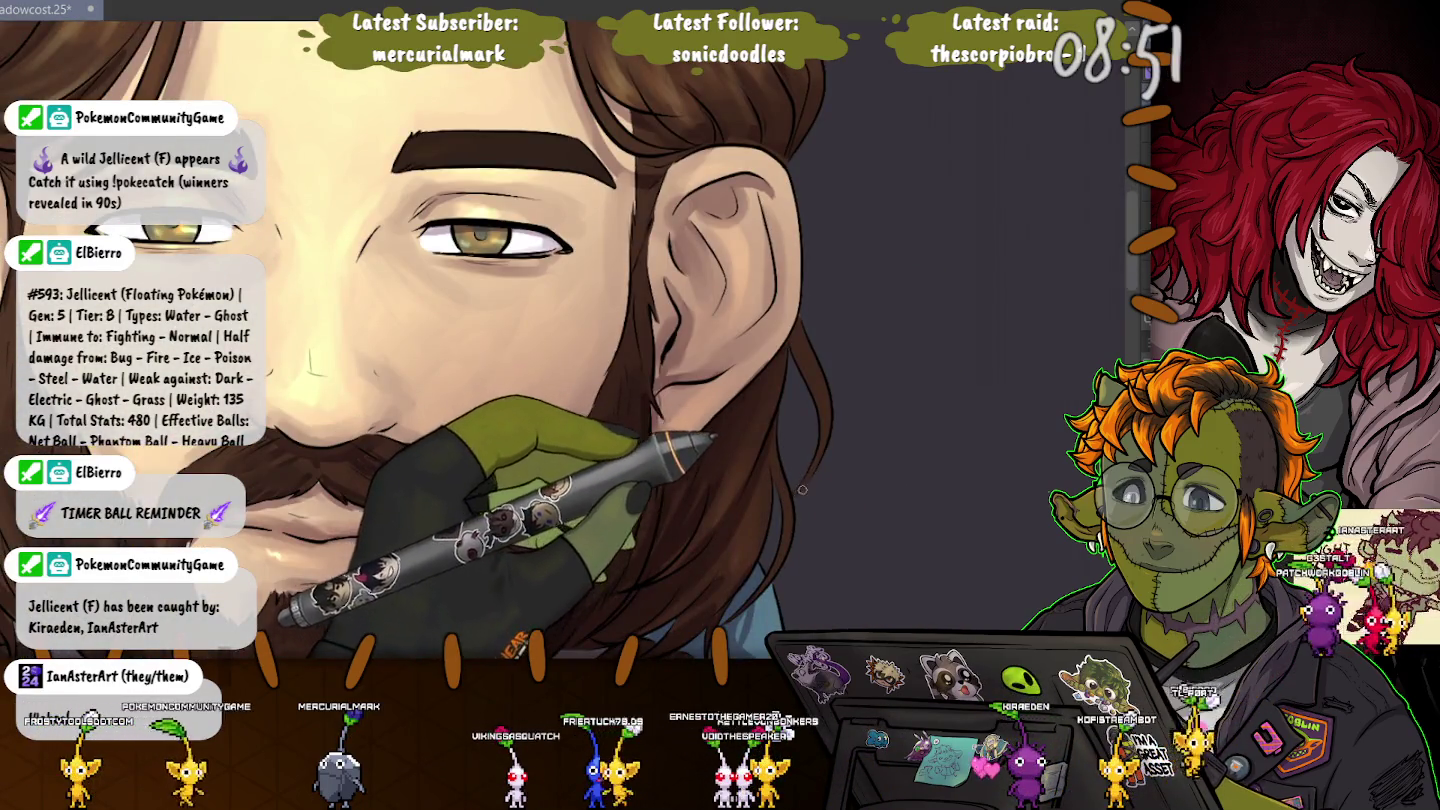
drag(796, 409, 466, 551)
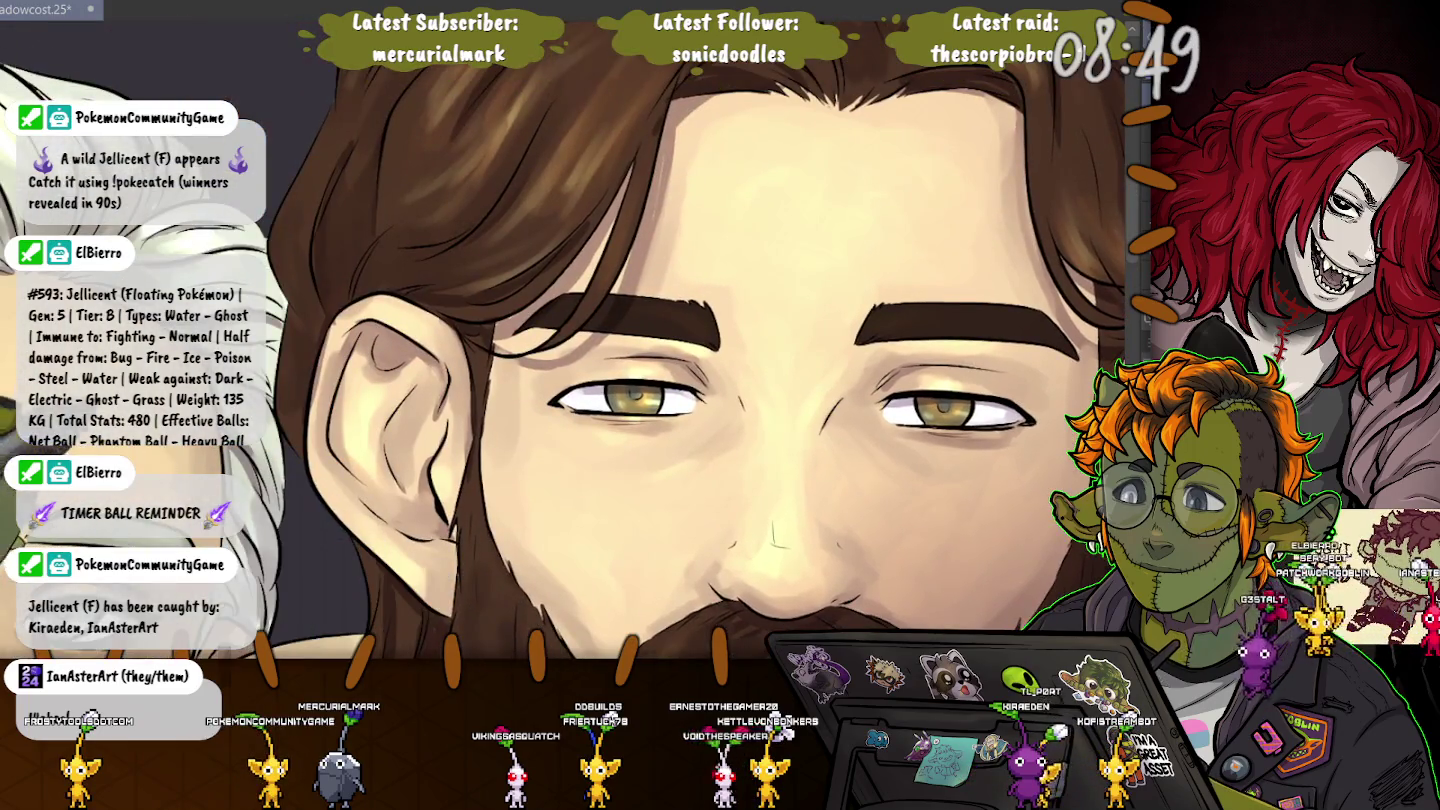
drag(499, 350, 870, 540)
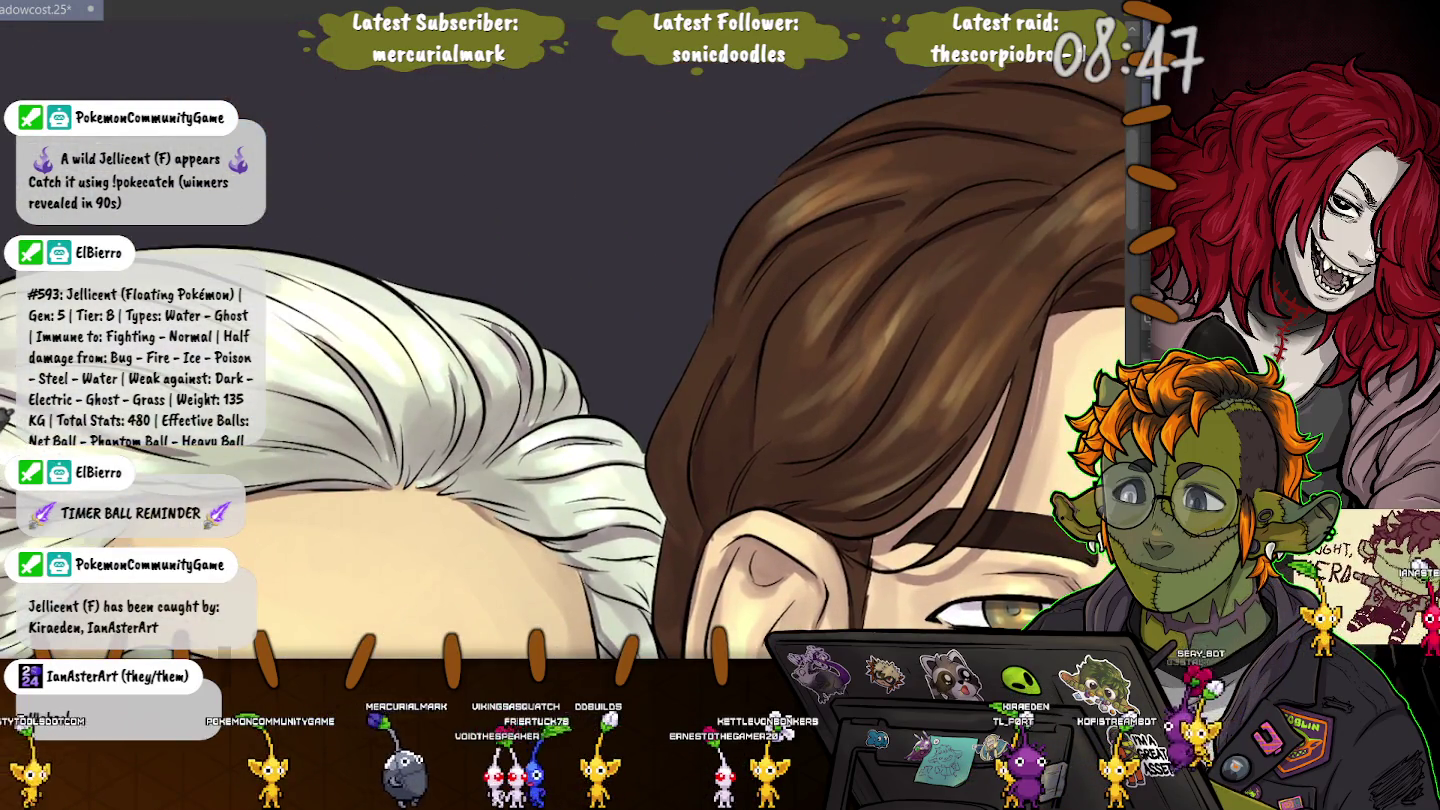
drag(20, 405, 363, 370)
scroll(570, 340, down, 3)
scroll(571, 340, down, 2)
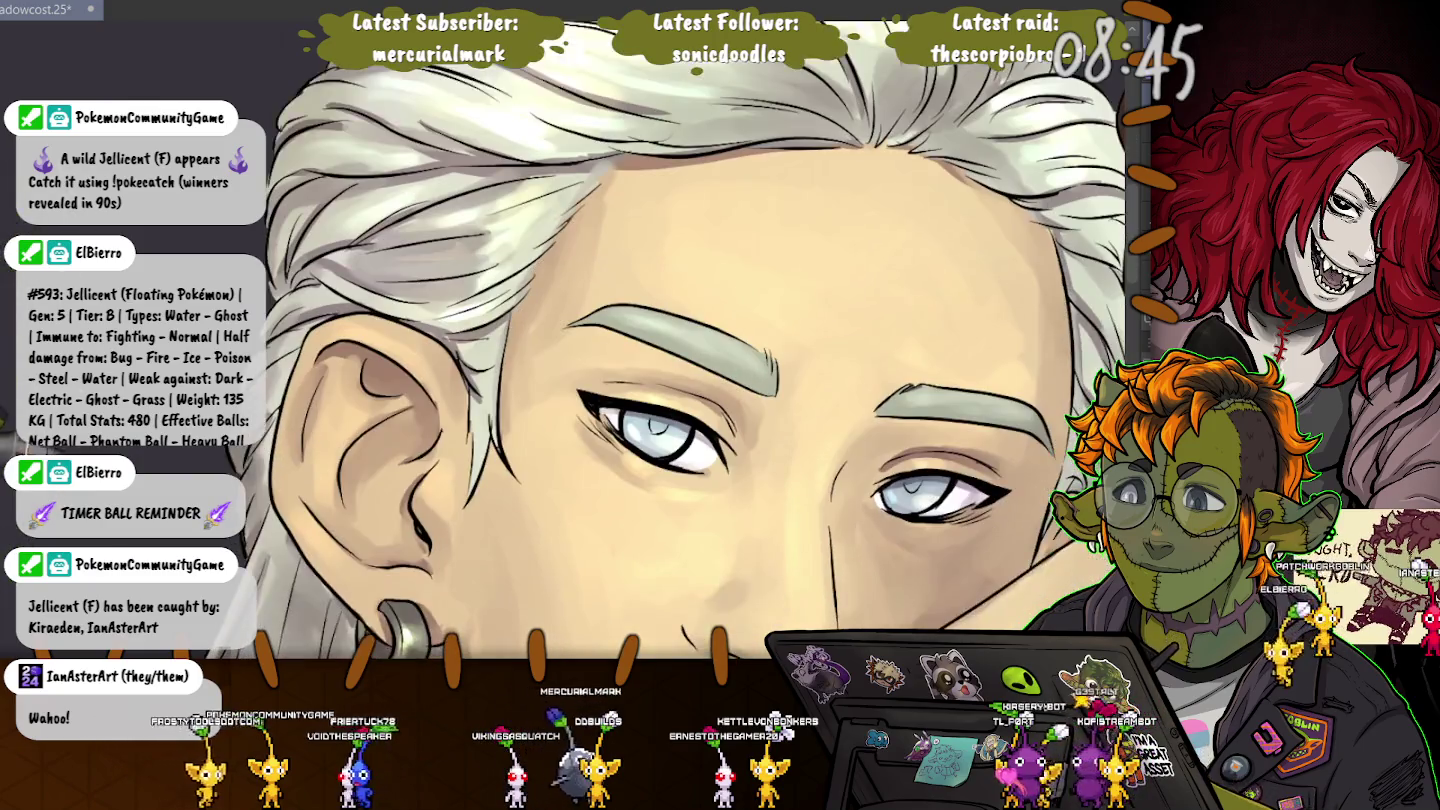
scroll(571, 340, down, 3)
scroll(570, 339, down, 3)
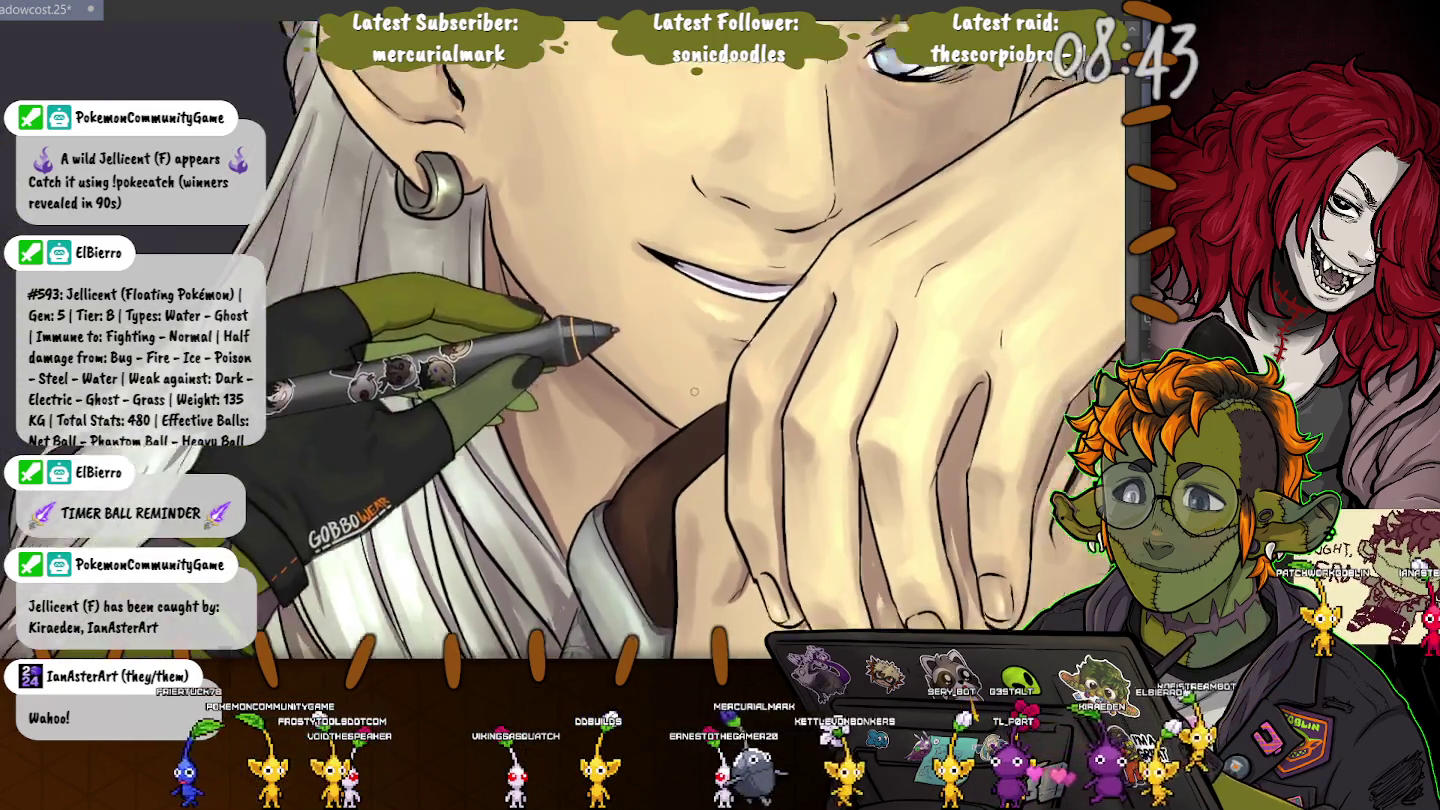
scroll(376, 300, down, 5)
scroll(375, 300, down, 3)
scroll(376, 301, down, 2)
scroll(376, 300, down, 2)
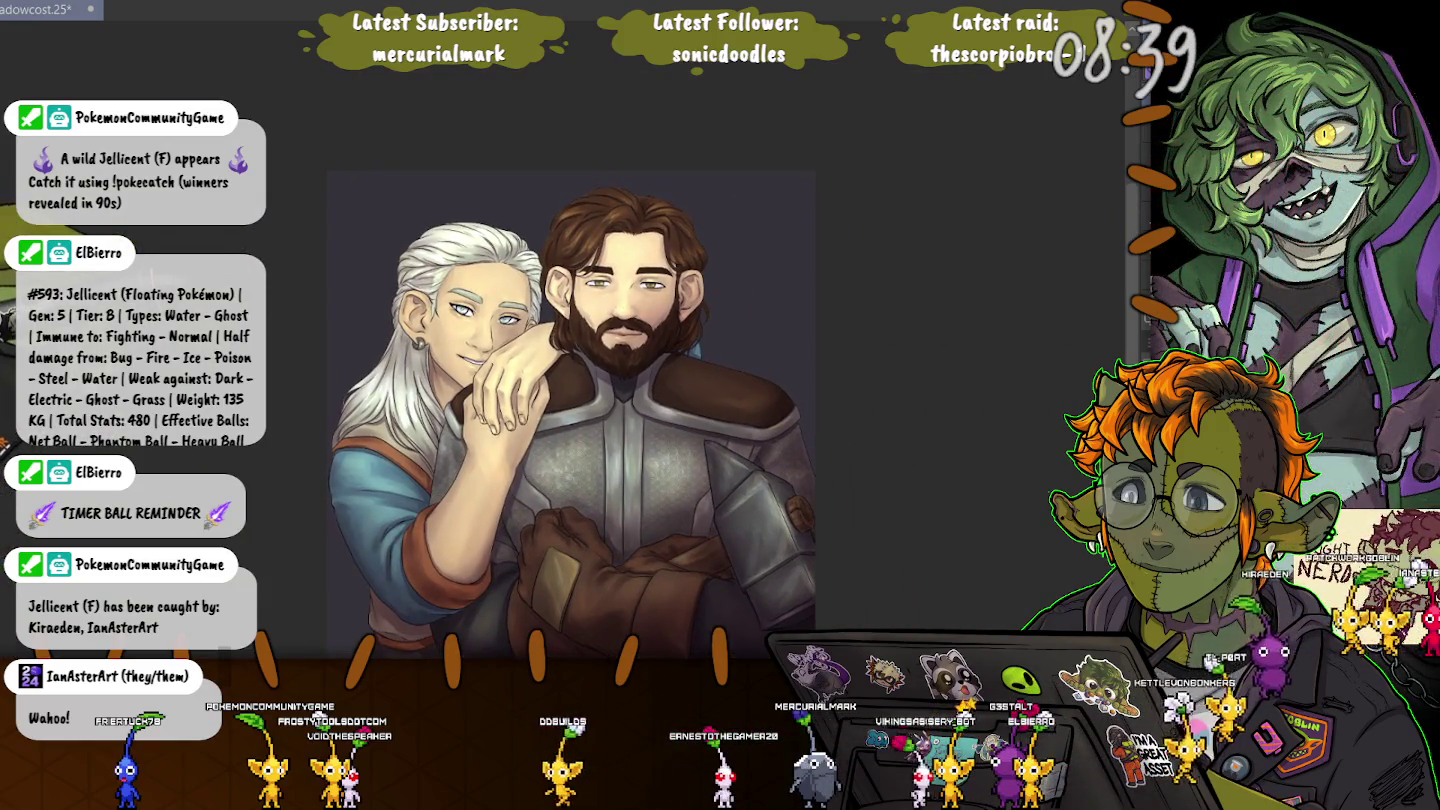
Zoom in on the lower sleeve and the PWG signature near the bottom.
scroll(555, 409, right, 1)
scroll(537, 407, down, 1)
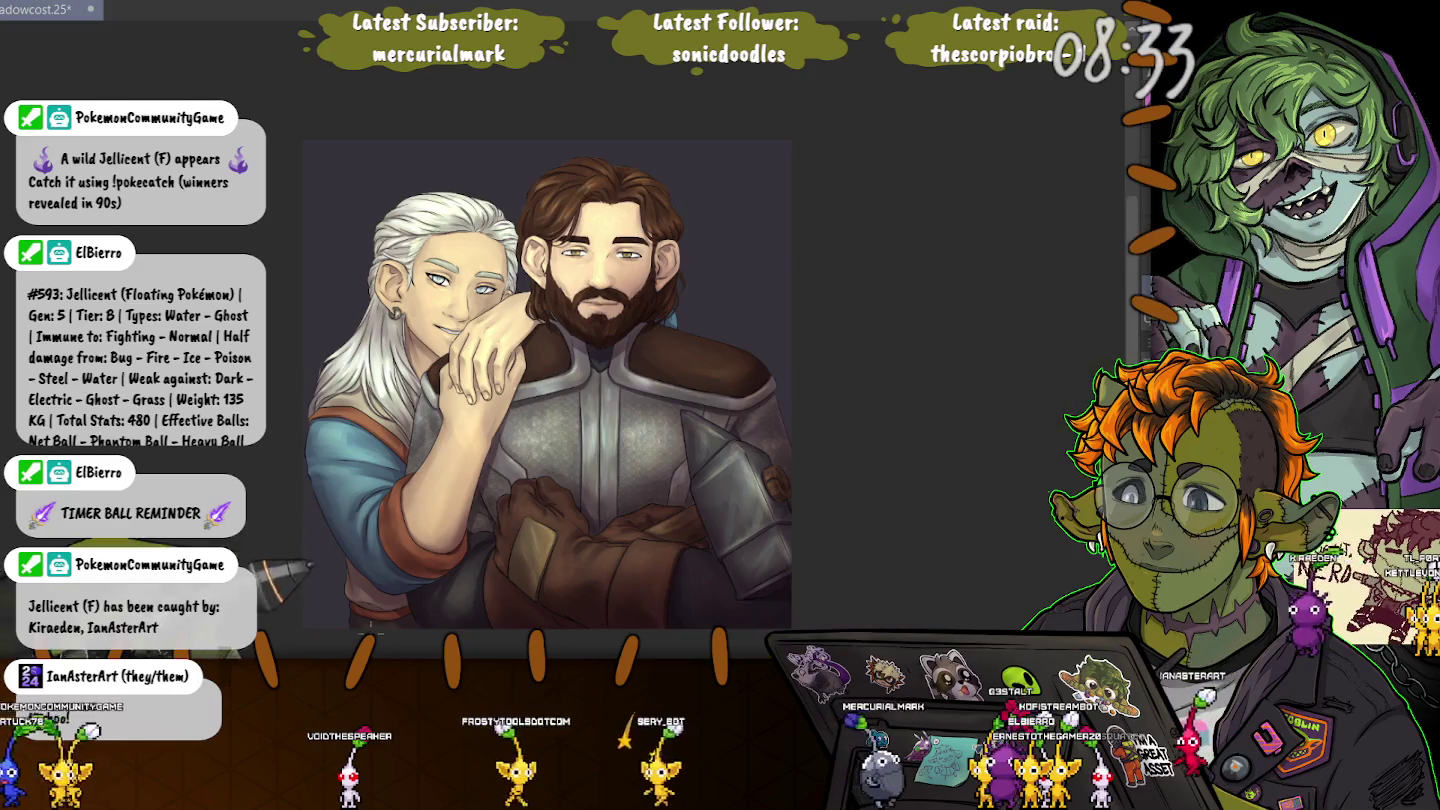
scroll(307, 622, up, 5)
scroll(307, 622, up, 3)
scroll(310, 565, up, 2)
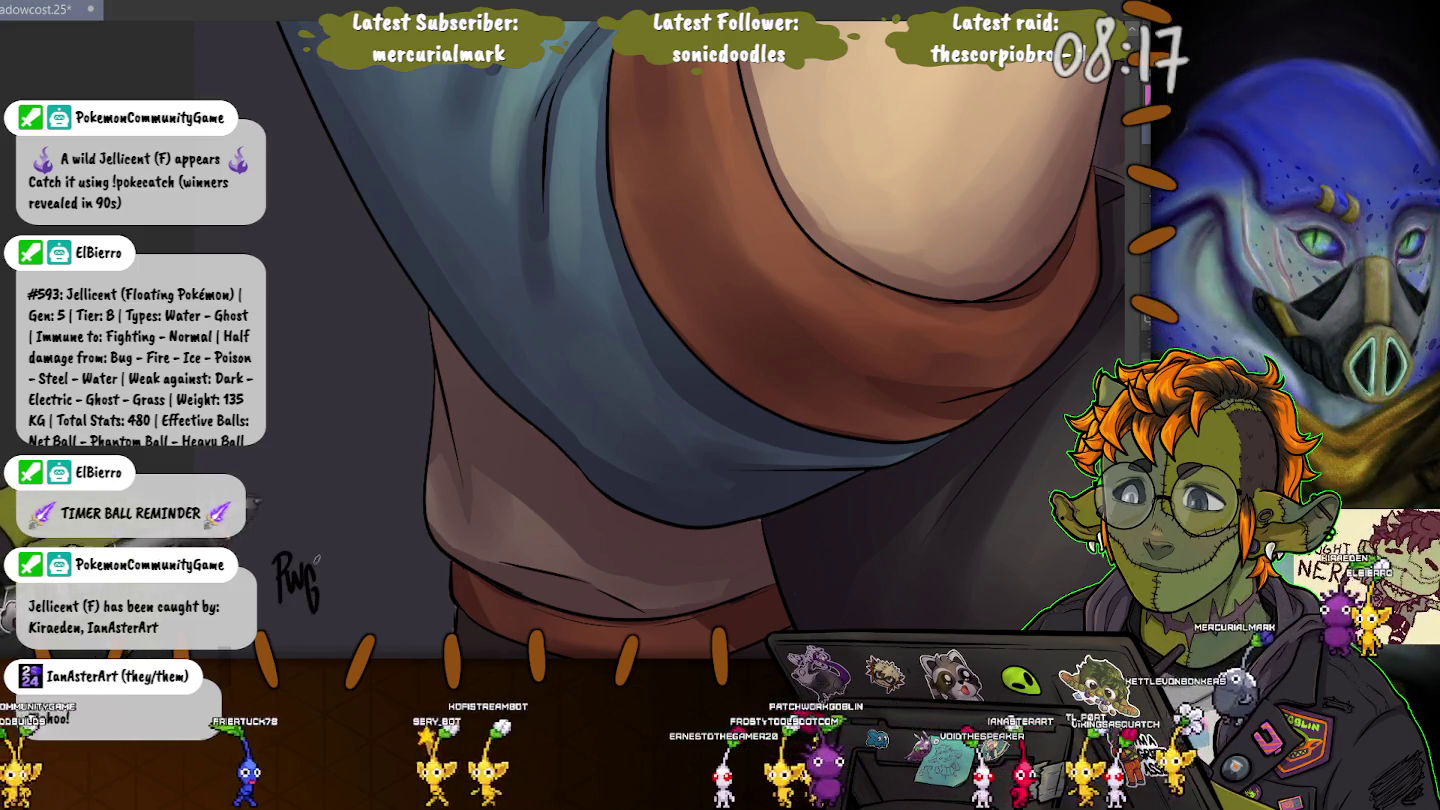
Select the PWG signature with a transform (Ctrl+T) to start toning it down.
key(ctrl+t)
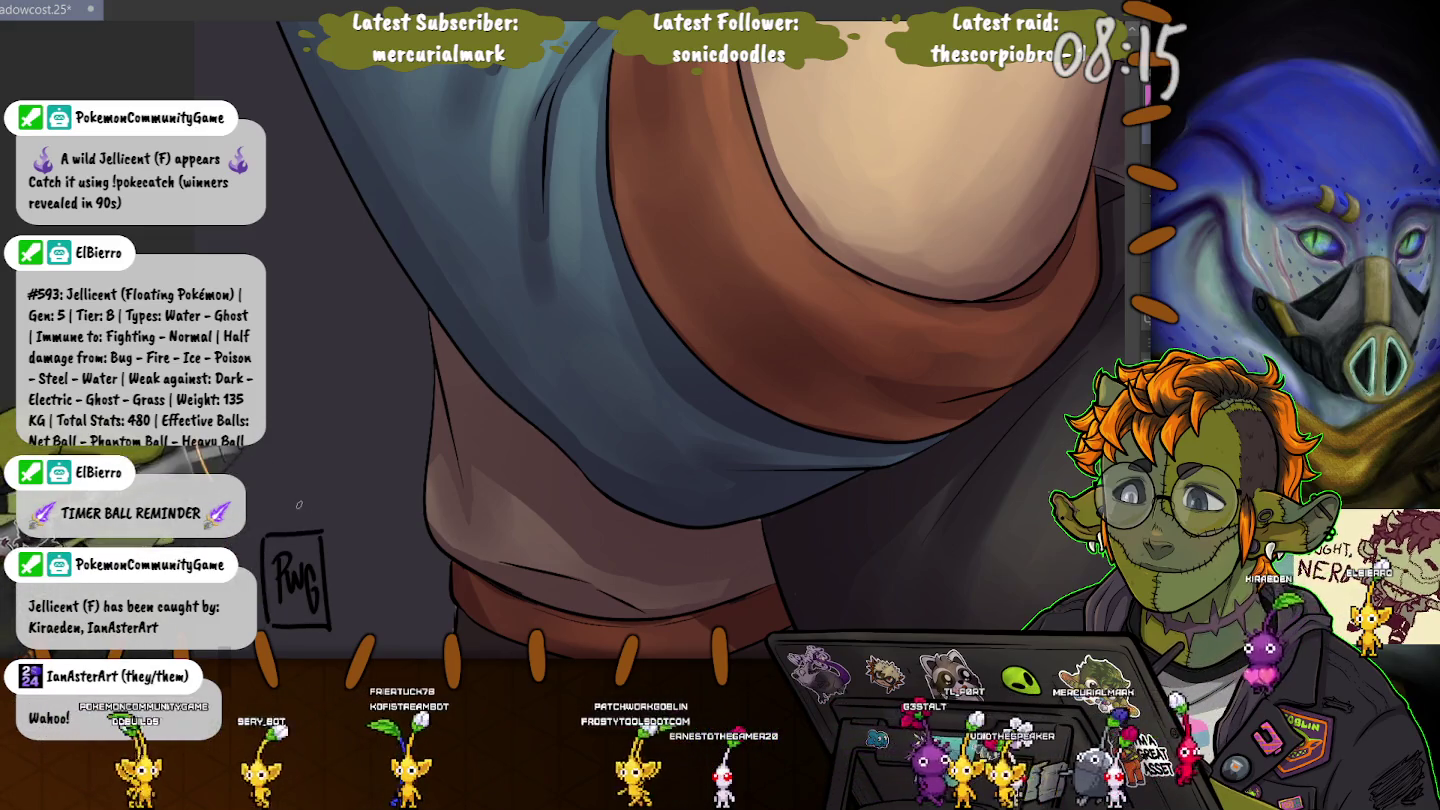
scroll(298, 506, down, 3)
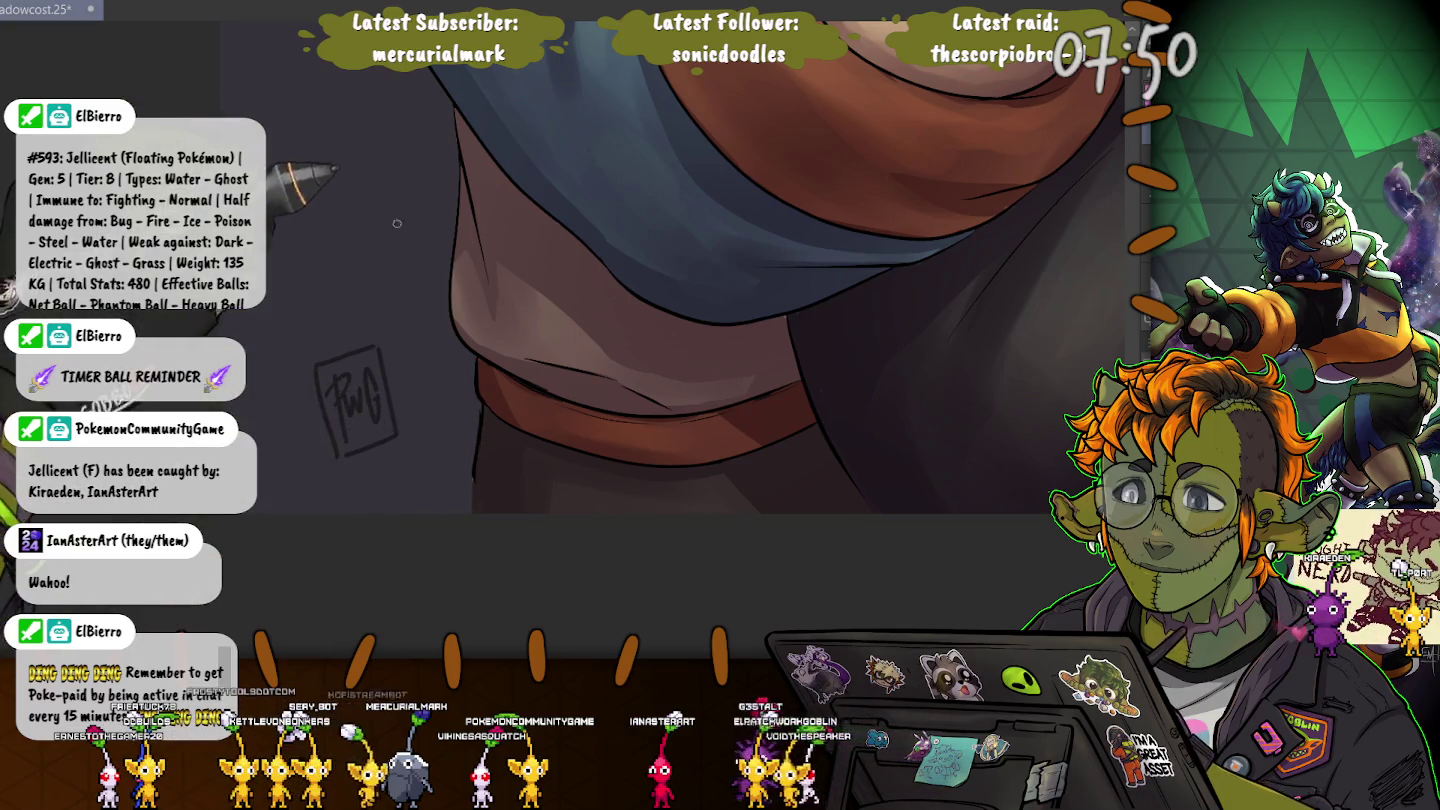
Scroll around the hair and collar, then zoom out until the whole canvas fits.
scroll(700, 340, up, 5)
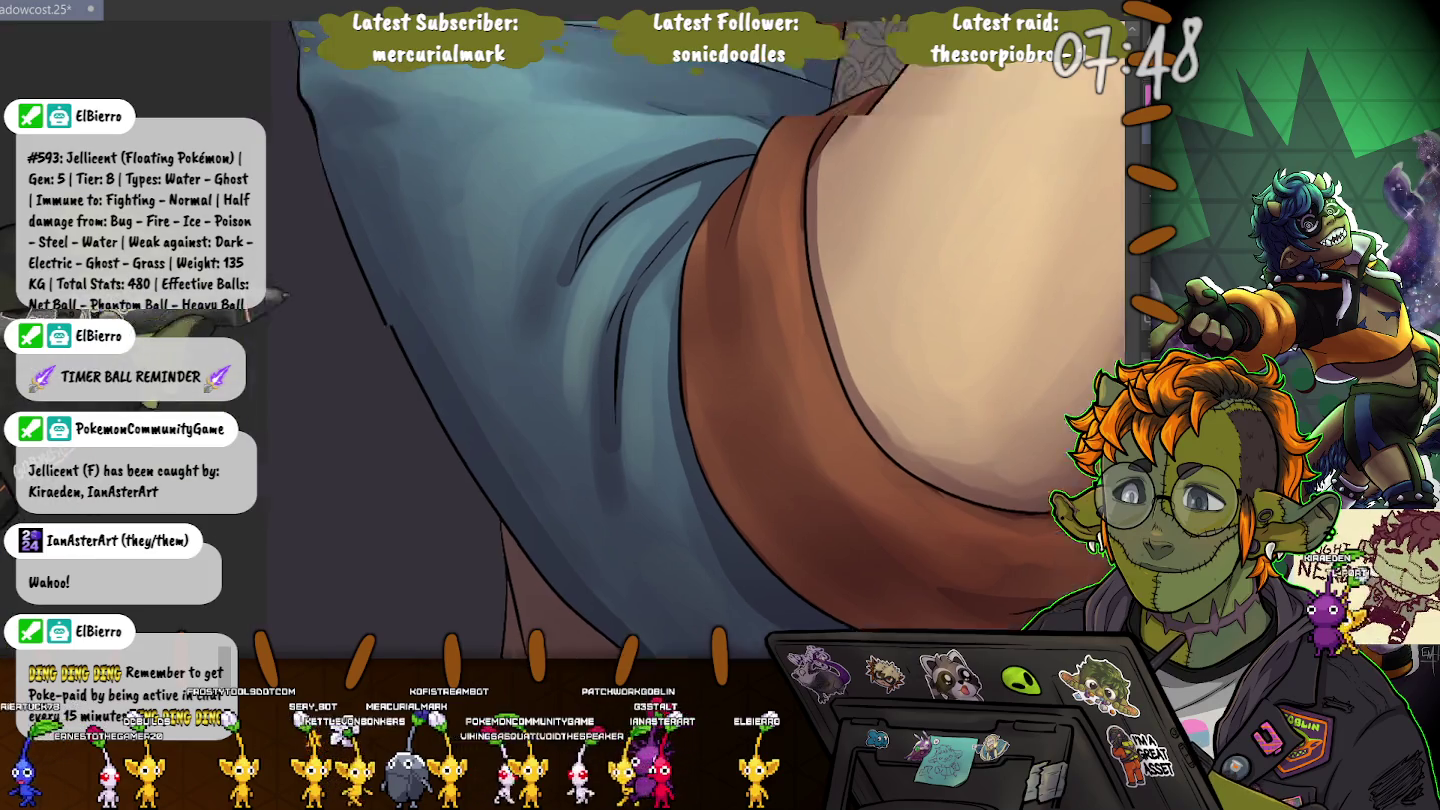
scroll(700, 340, up, 5)
scroll(700, 340, up, 5)
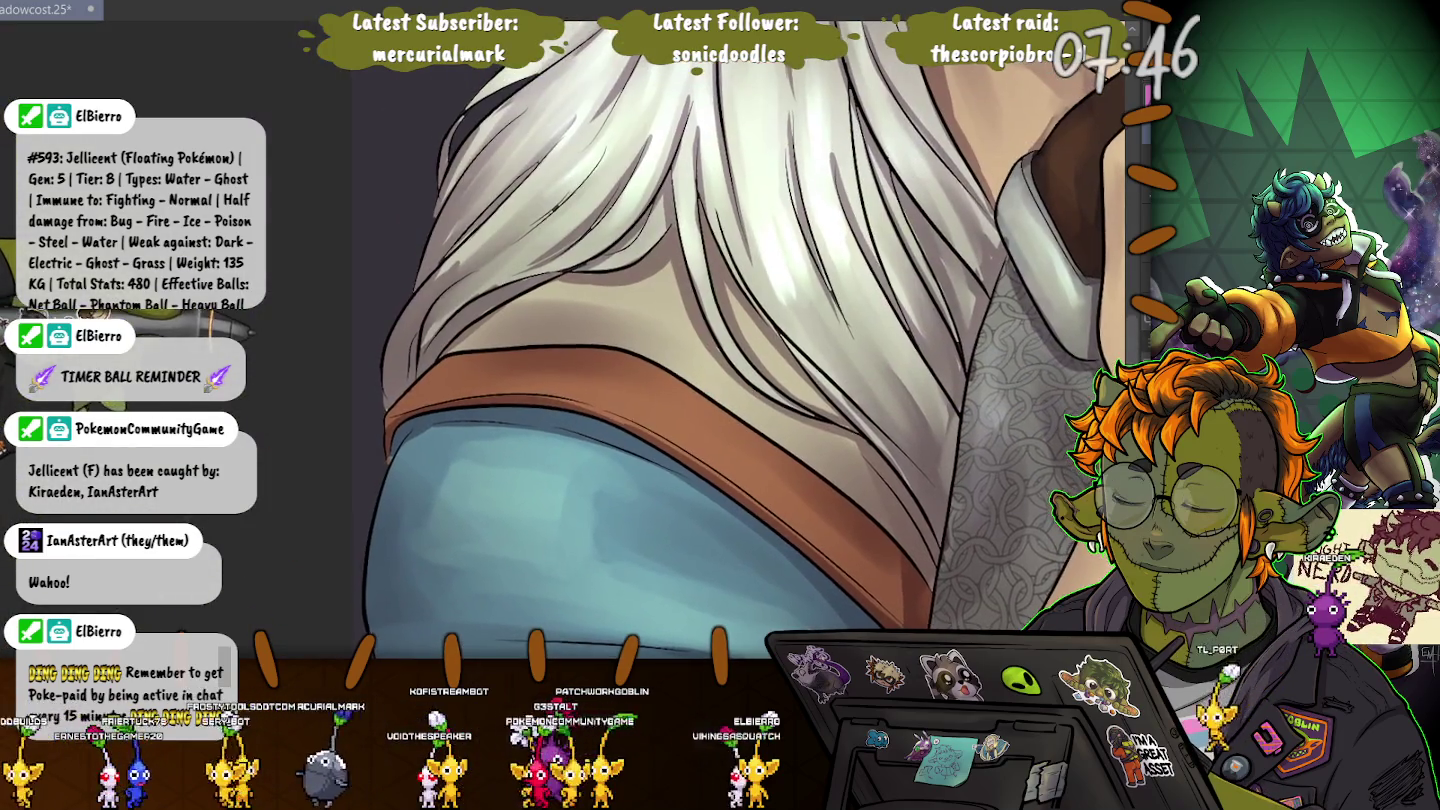
scroll(700, 340, up, 2)
scroll(403, 396, down, 3)
scroll(403, 396, down, 2)
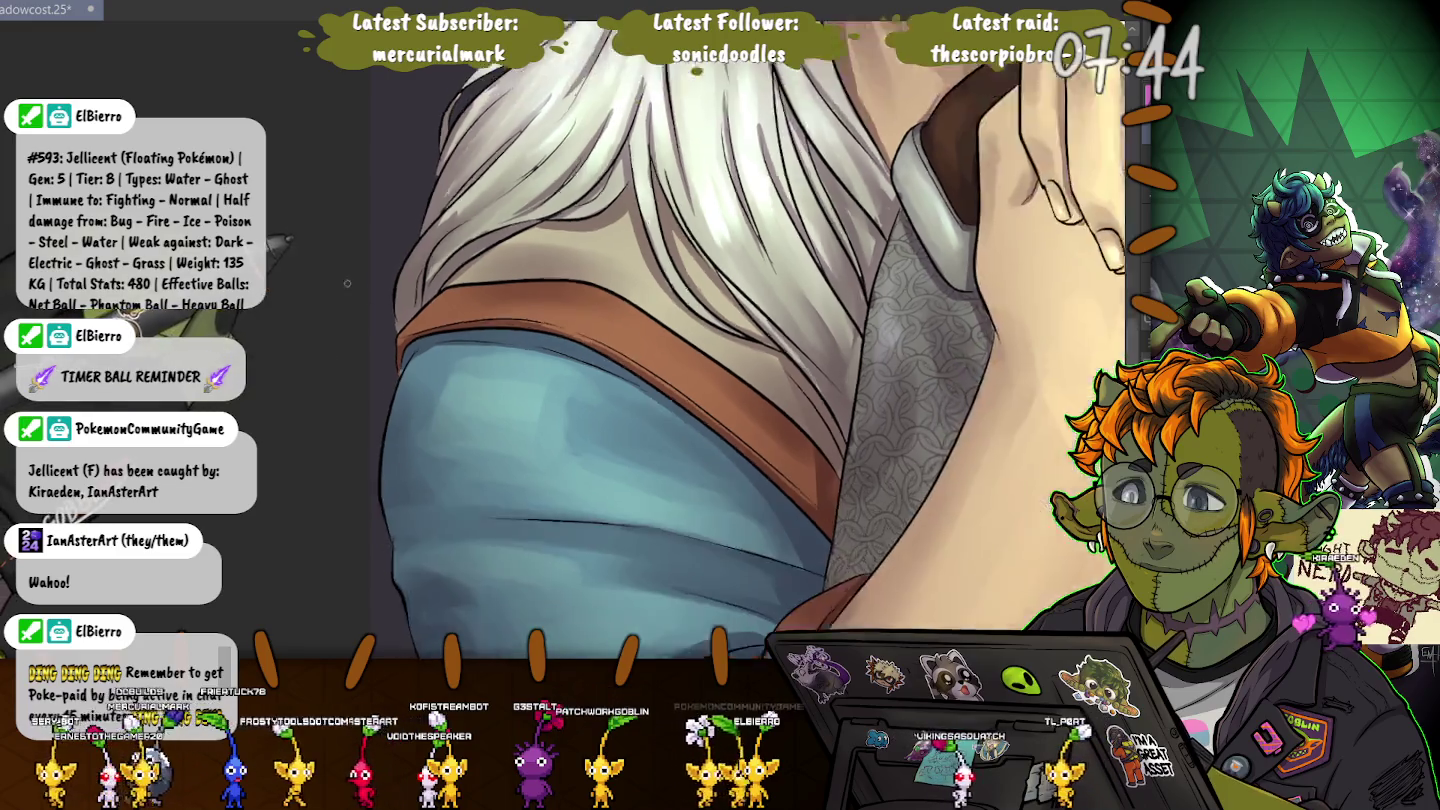
scroll(402, 396, down, 3)
scroll(403, 396, down, 3)
scroll(654, 356, up, 2)
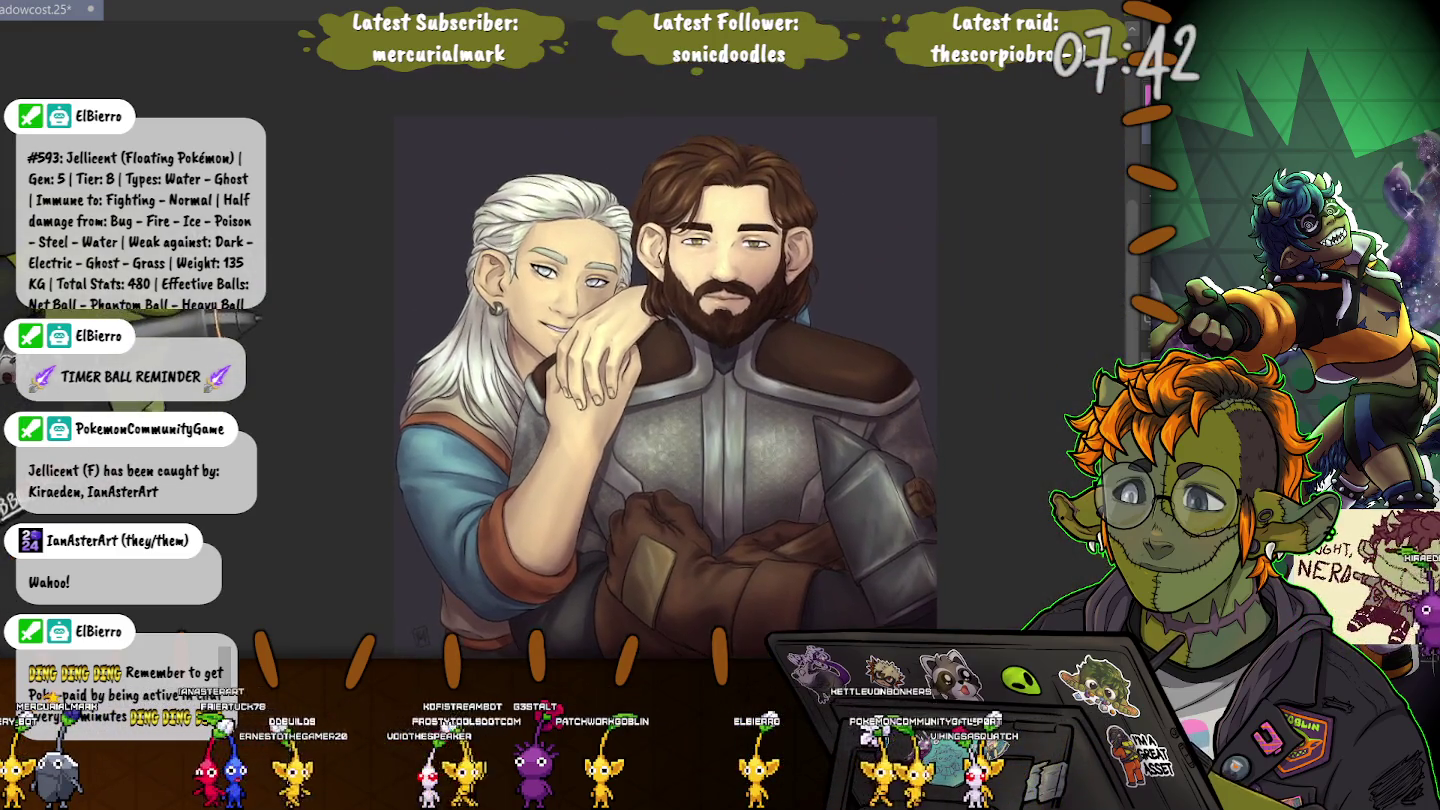
scroll(661, 361, down, 1)
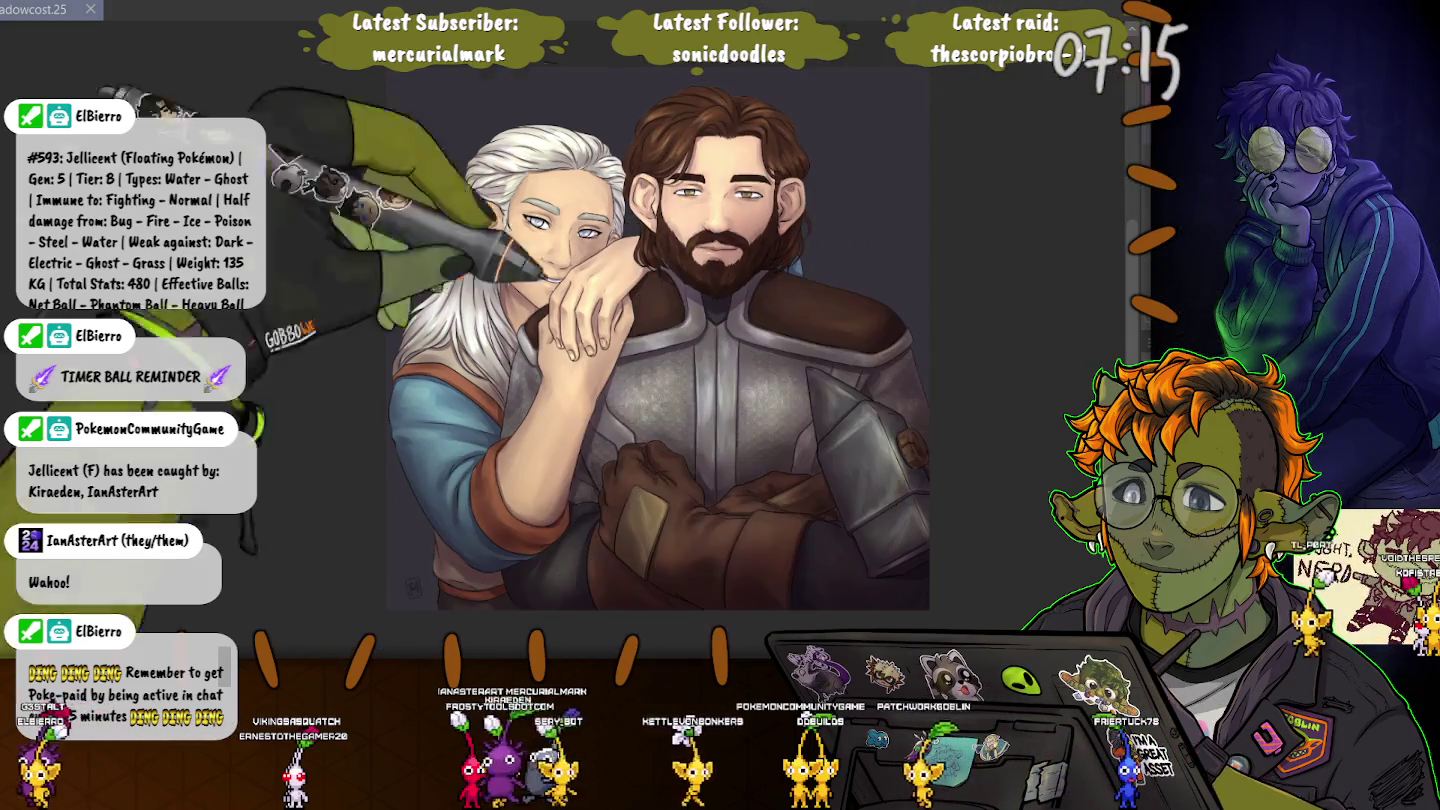
Add a small touch-up stroke to the artwork and bring back the brush and layer panels.
click(986, 514)
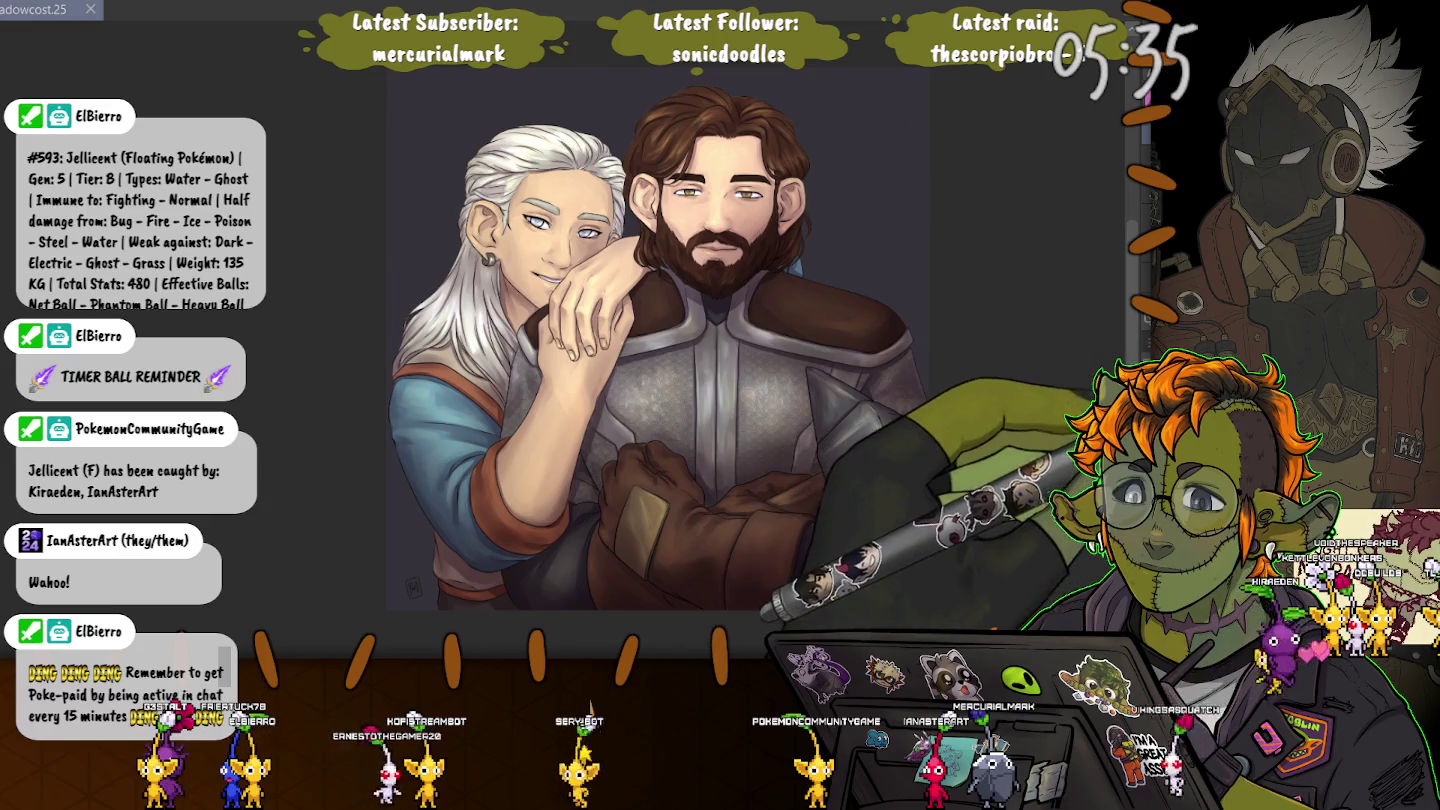
key(Tab)
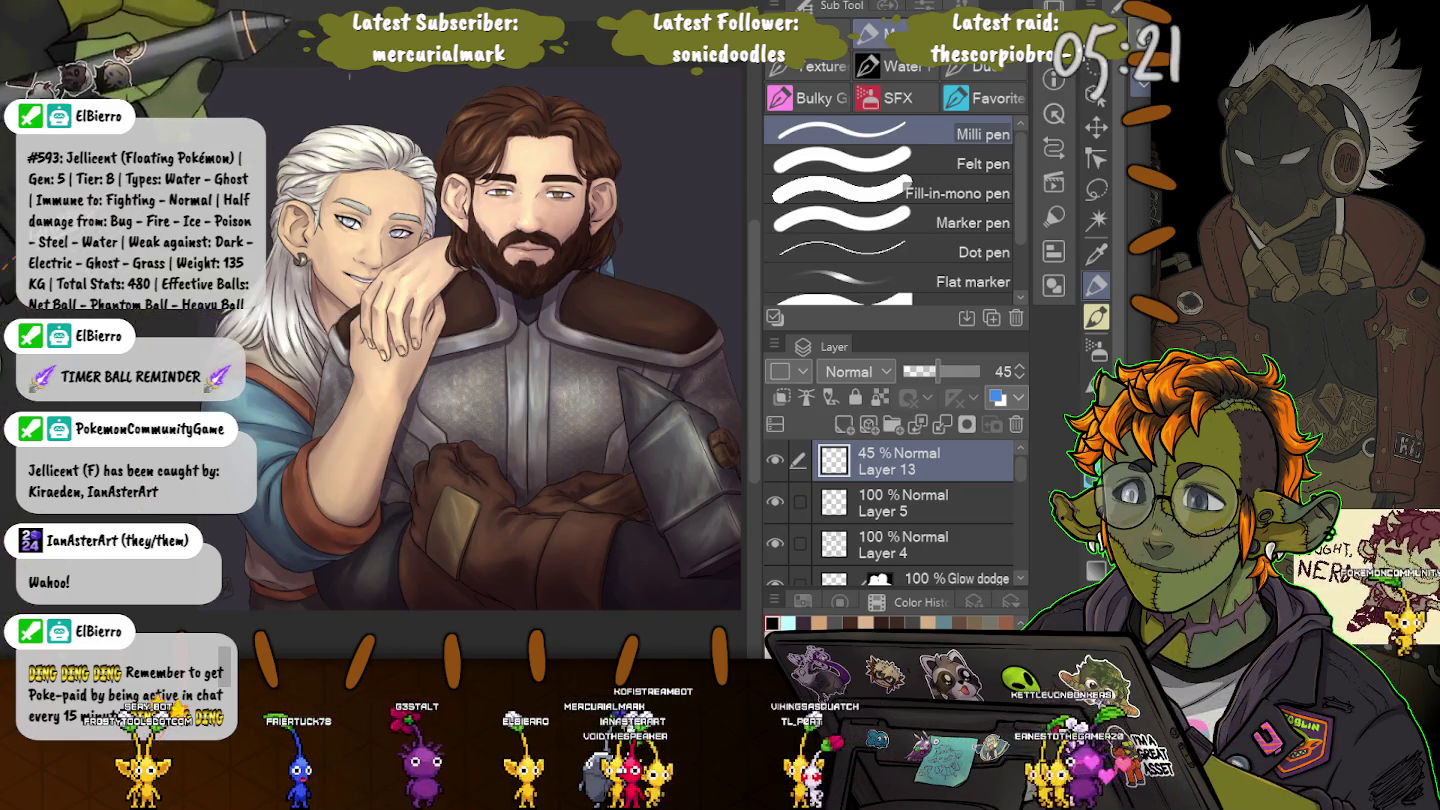
Refine the forearm shading, toggling Layer 13 off and on to compare.
scroll(260, 364, up, 2)
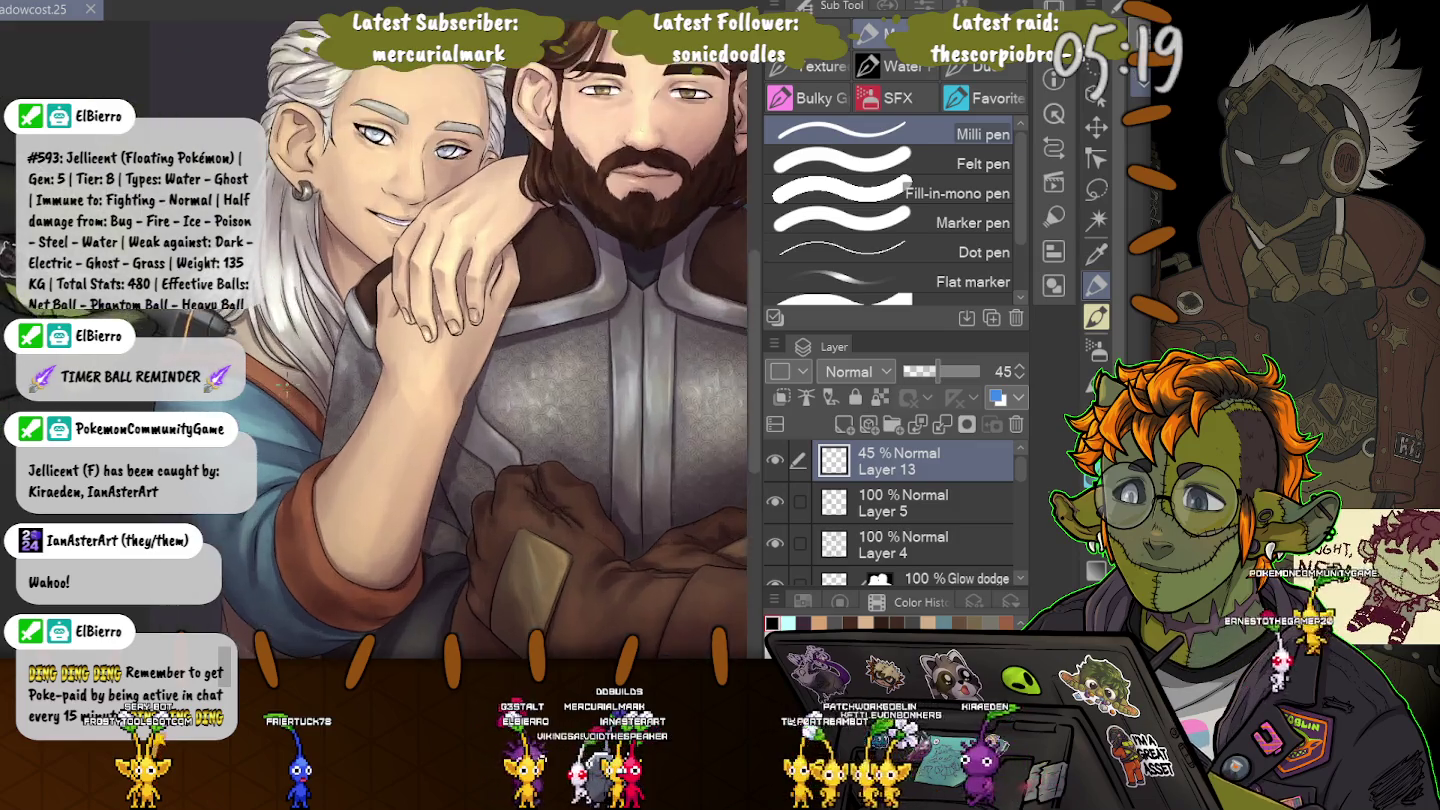
drag(460, 430, 340, 500)
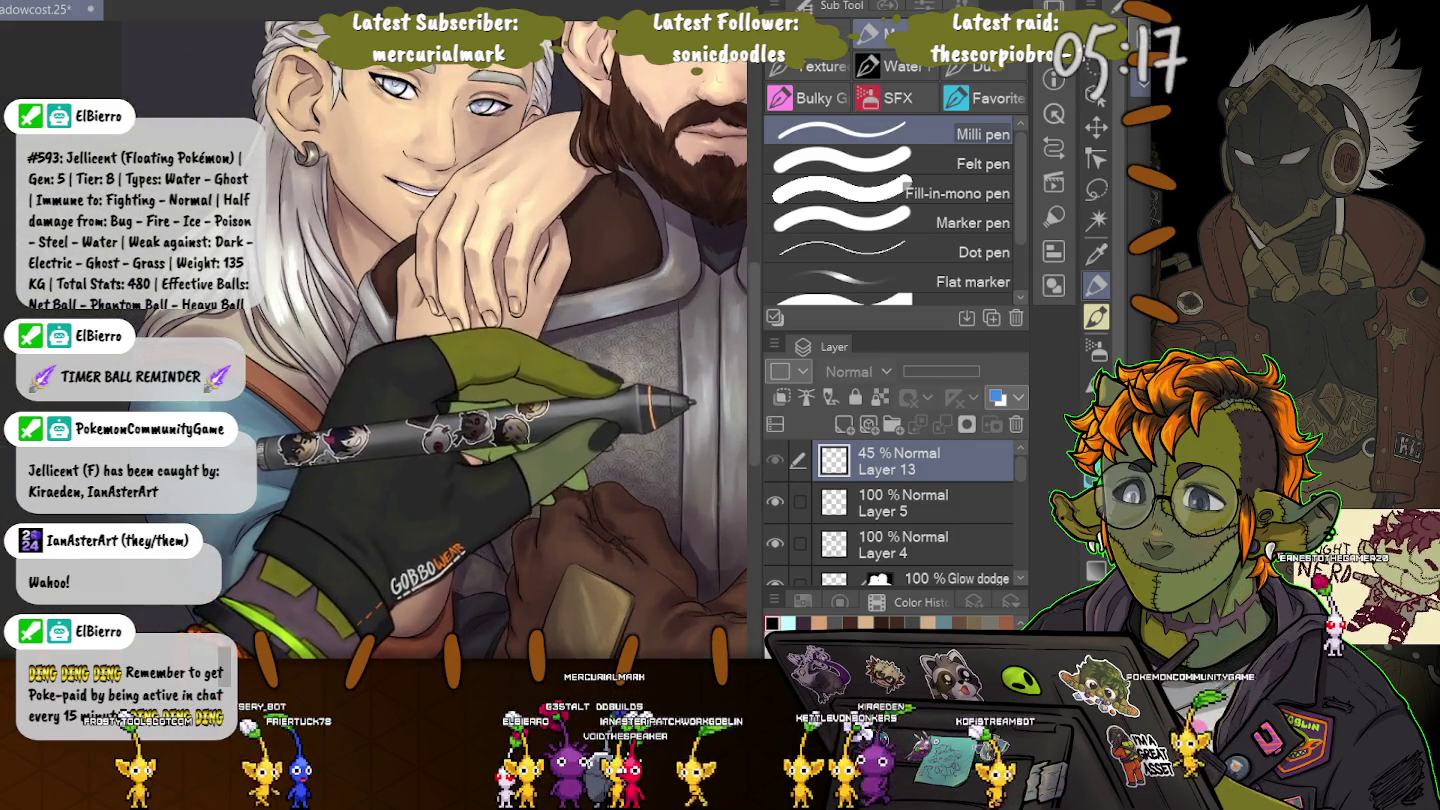
scroll(401, 340, down, 3)
click(775, 460)
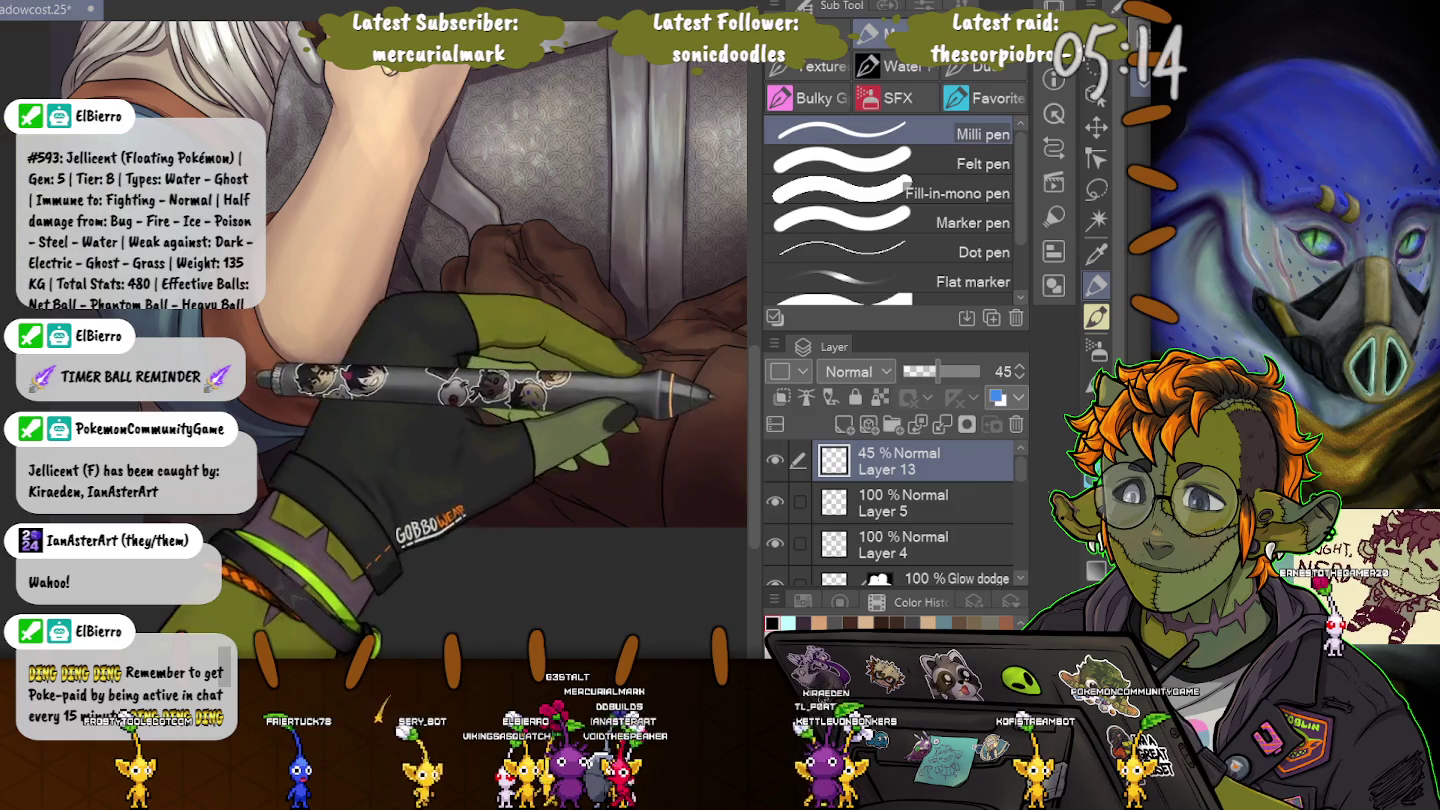
click(775, 460)
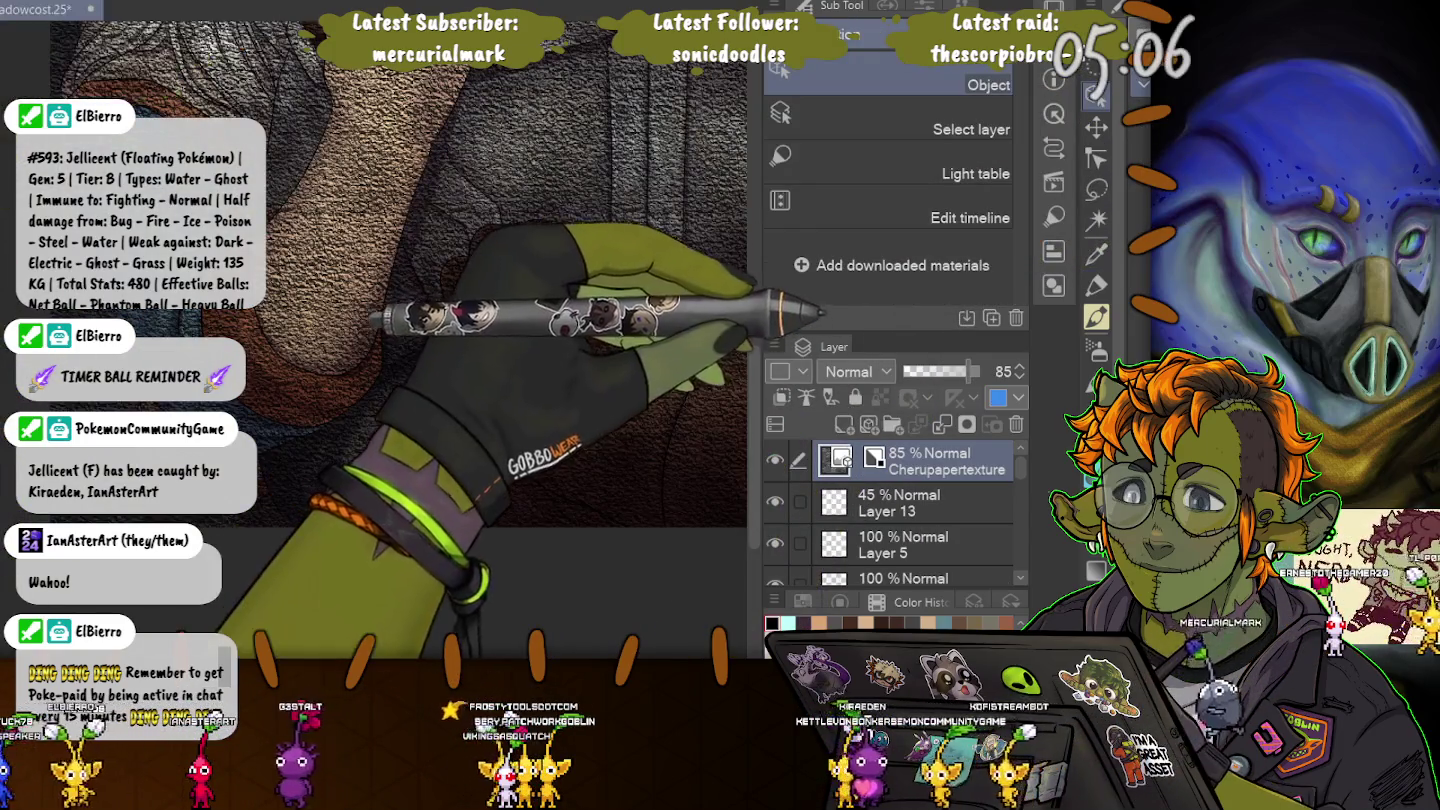
Blend the Cherupapertexture layer in Overlay mode at a faint 8% opacity.
drag(968, 372, 904, 371)
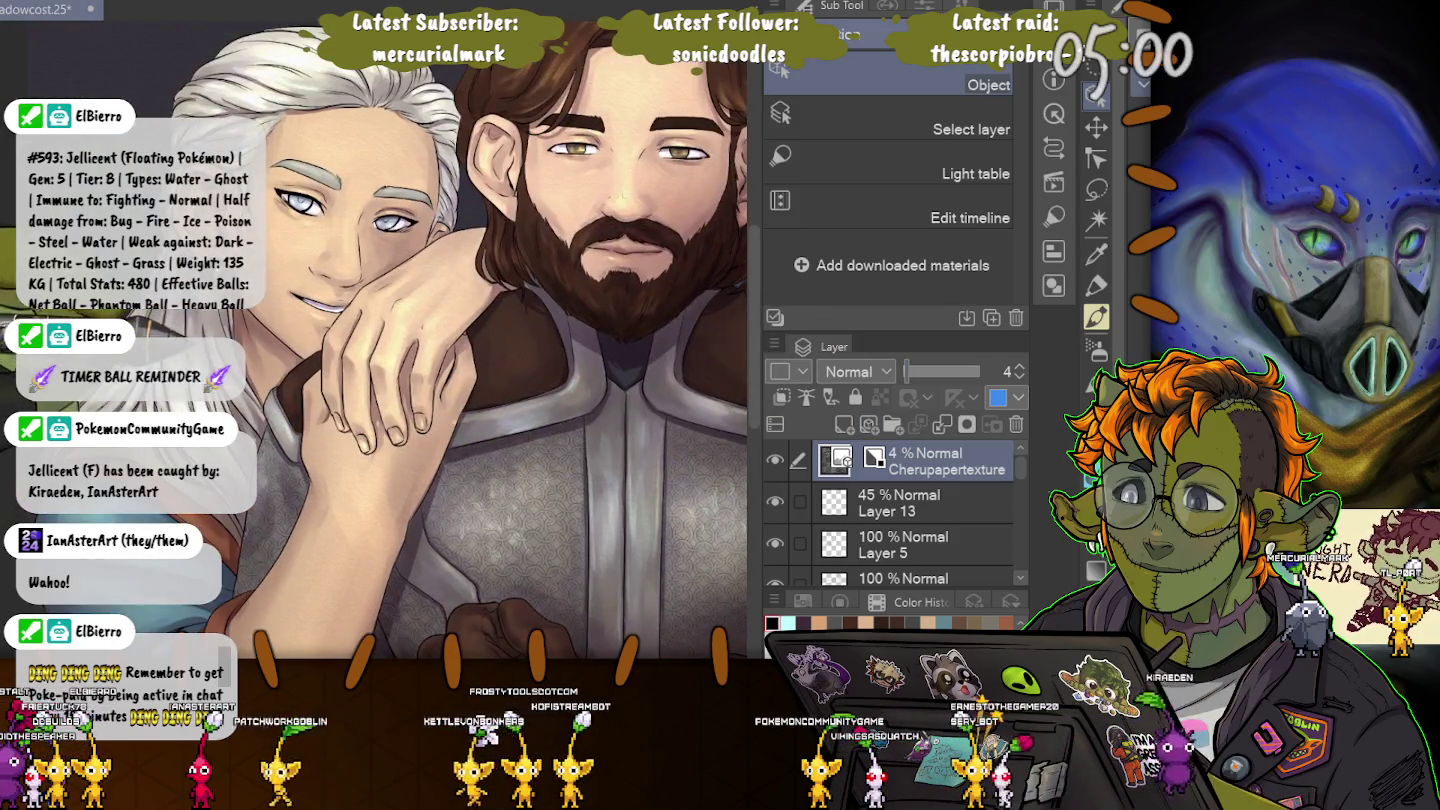
mouse_move(450, 350)
mouse_down()
mouse_move(370, 290)
mouse_move(285, 160)
mouse_up()
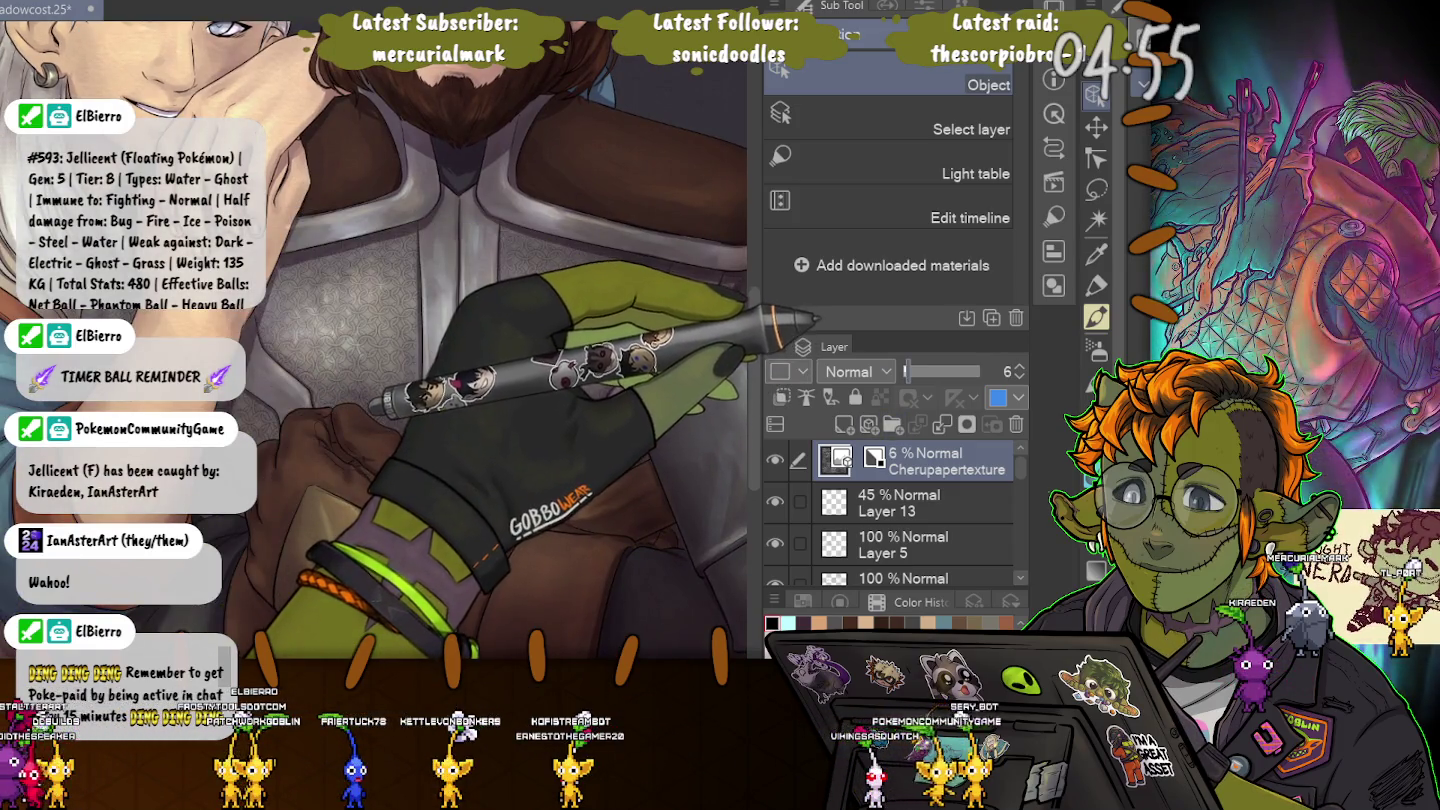
drag(908, 372, 911, 372)
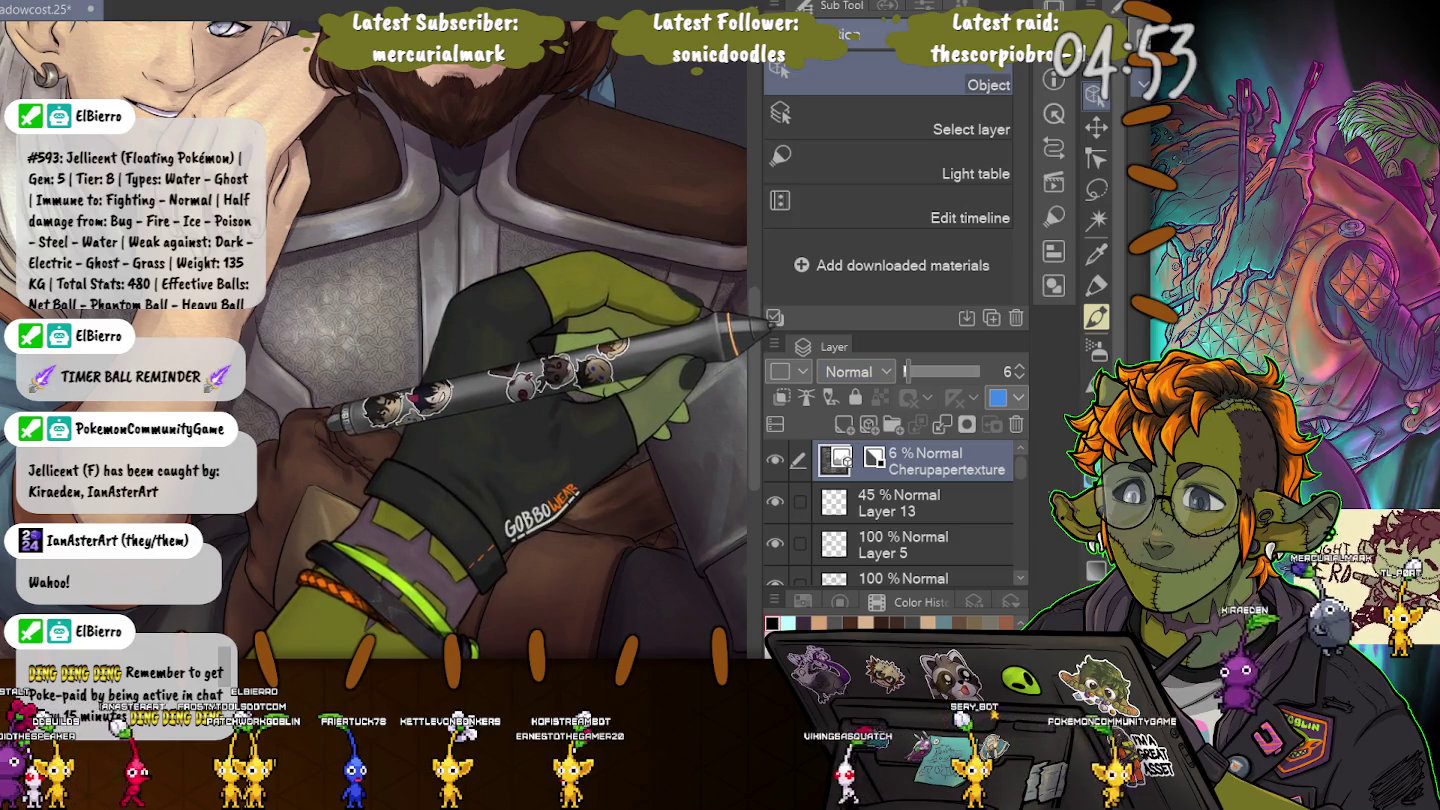
click(858, 371)
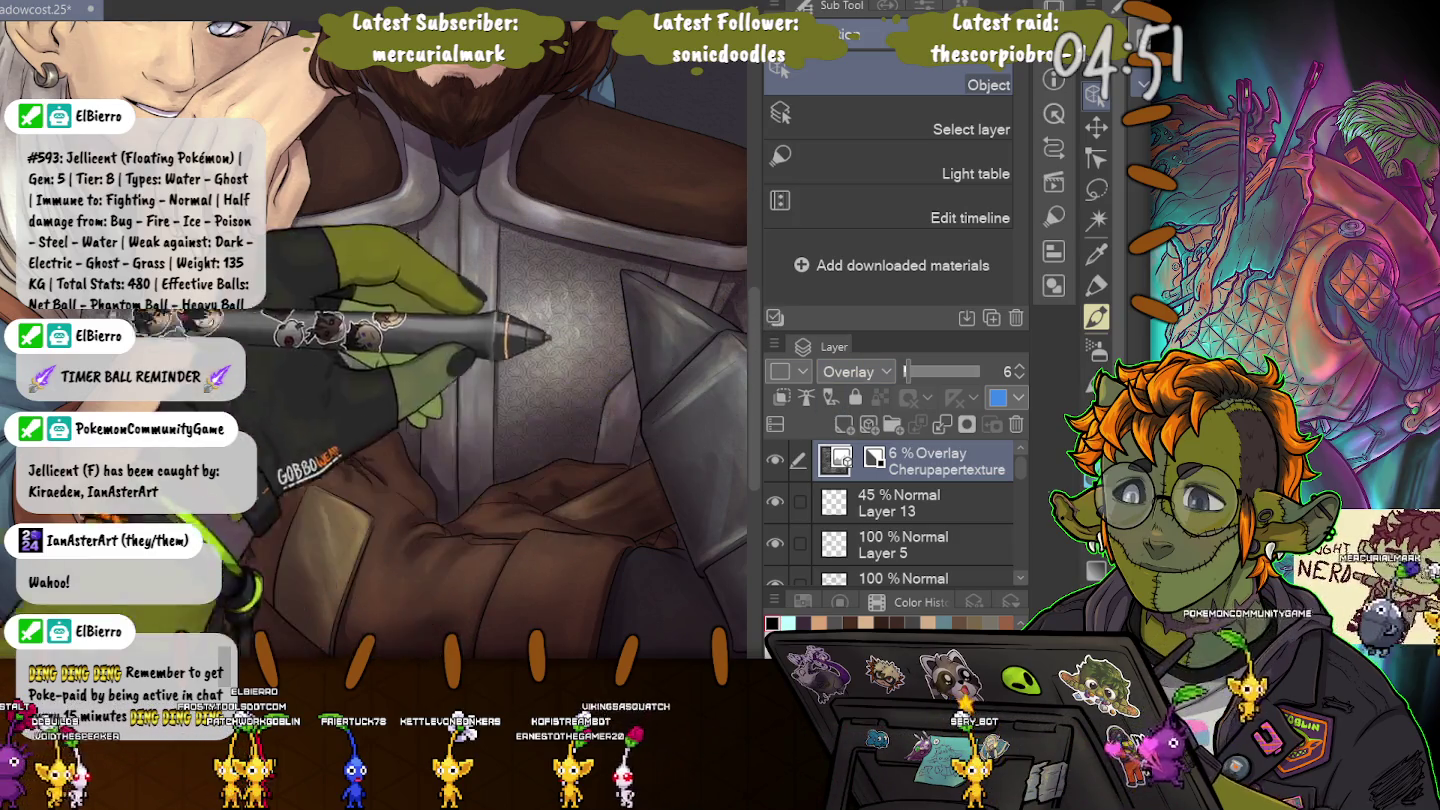
drag(912, 371, 914, 371)
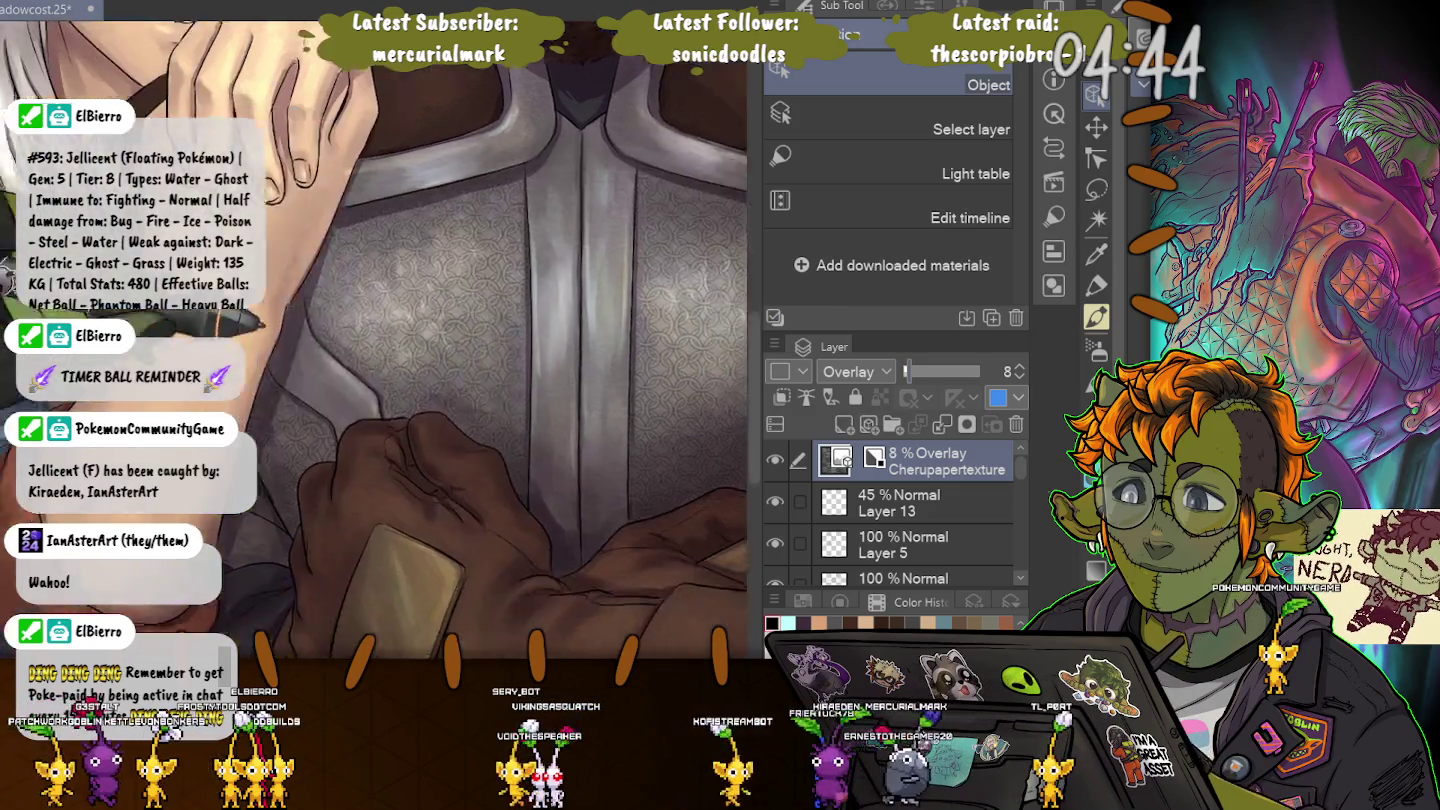
Review the hands and faces, confirm the brown hand's transform, then undo the last change.
drag(305, 370, 401, 471)
scroll(375, 340, down, 2)
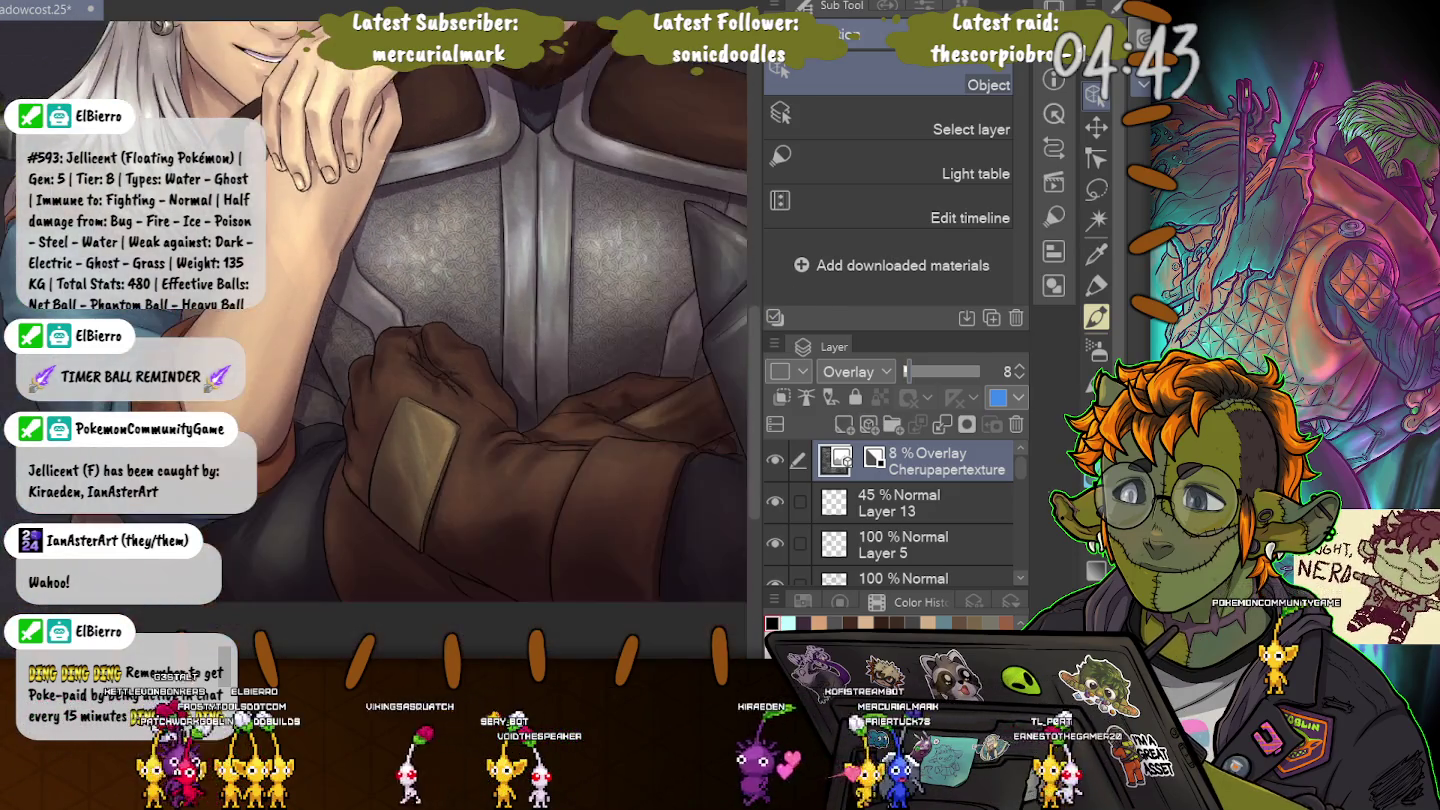
drag(400, 301, 400, 460)
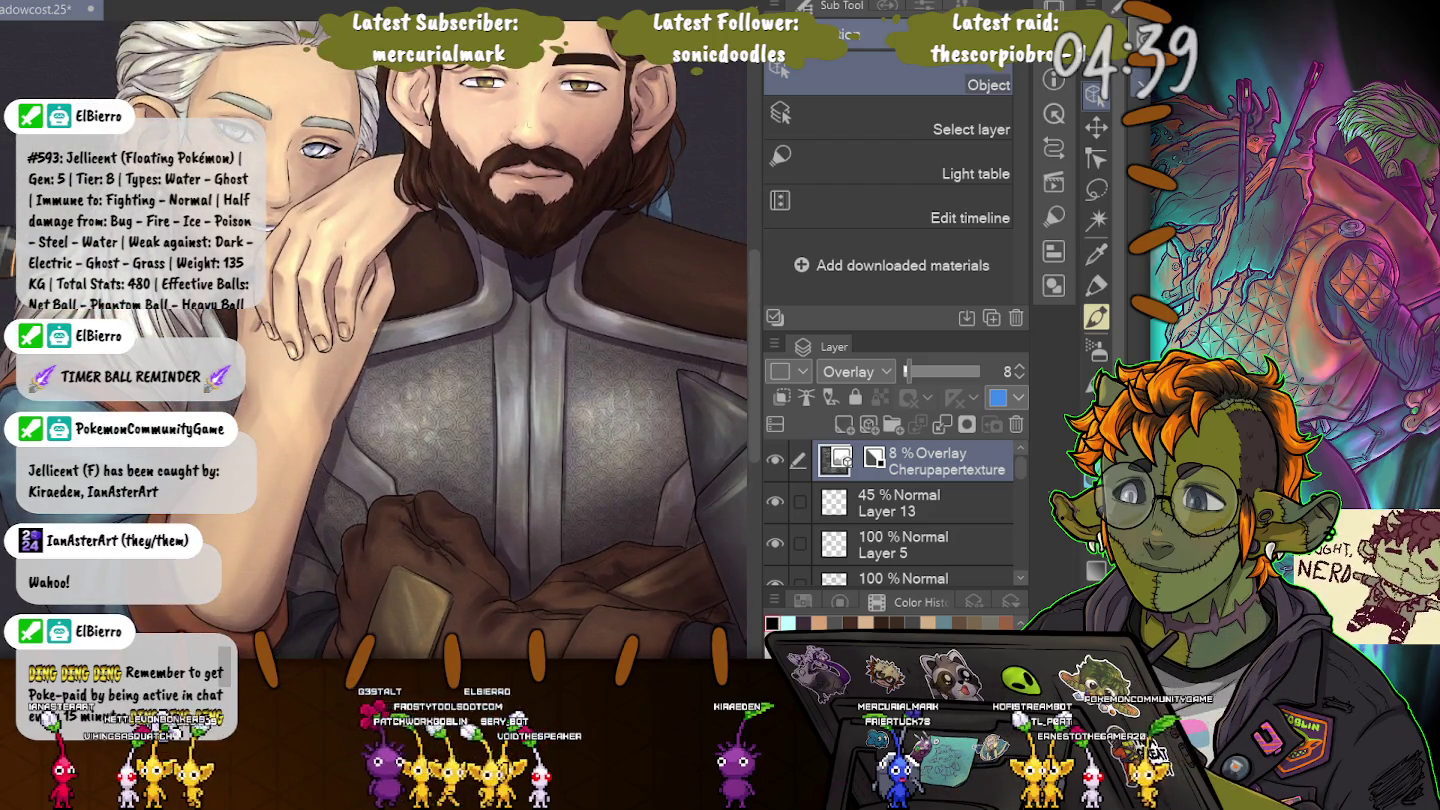
key(Return)
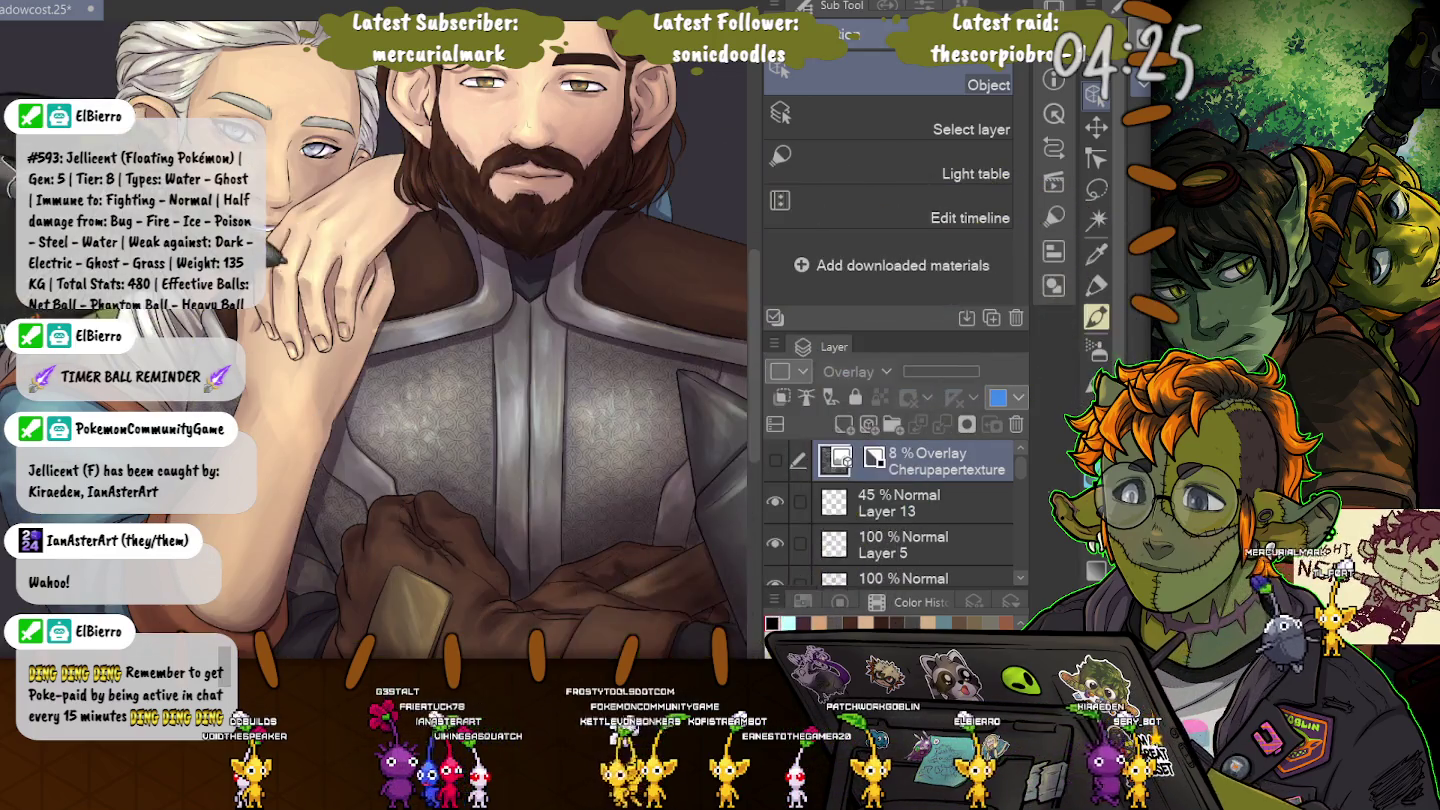
key(ctrl+z)
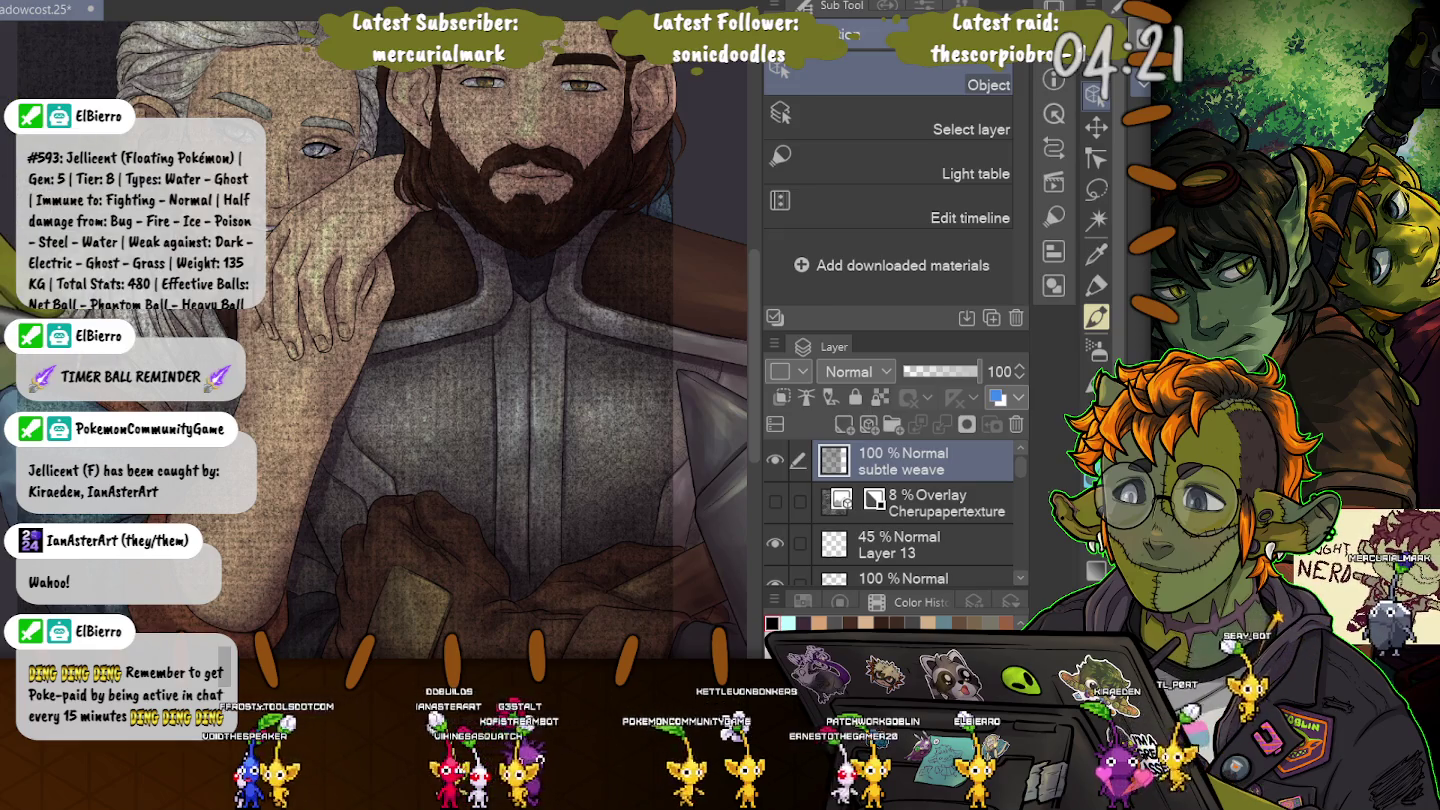
Try and discard the subtle weave and canvas-weave textures.
key(ctrl+z)
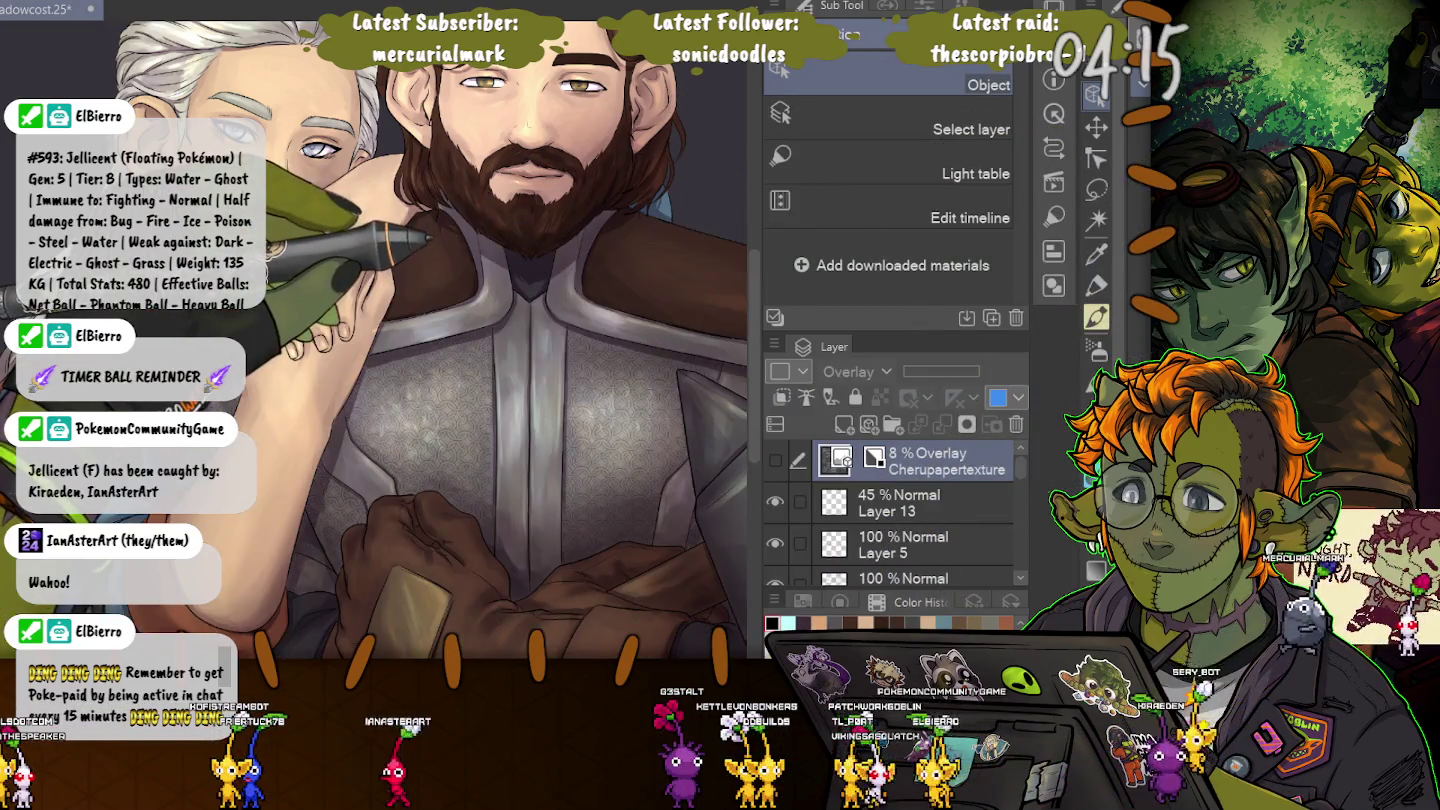
key(ctrl+v)
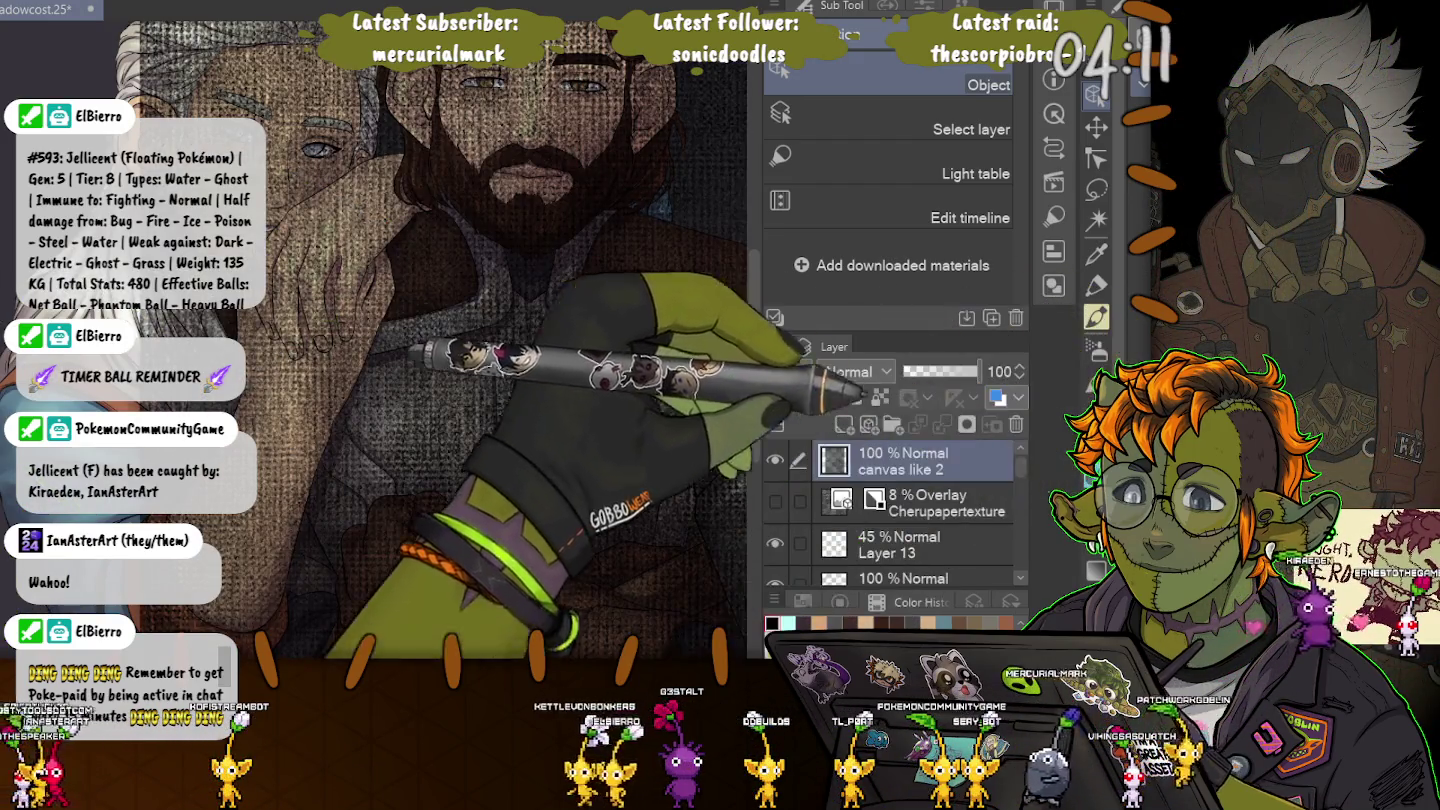
key(ctrl+z)
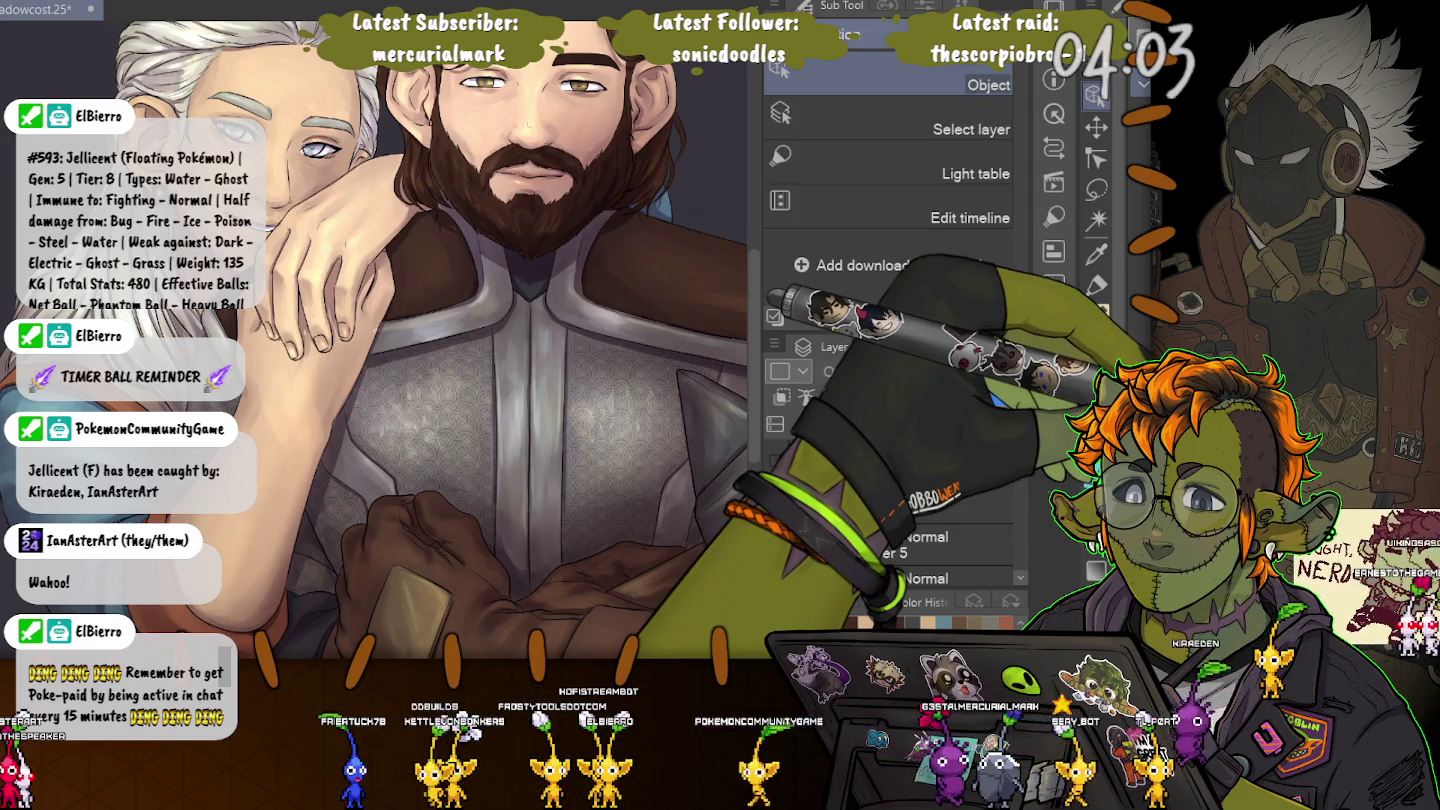
Add the thread paper texture over the whole canvas and begin transforming it.
click(776, 460)
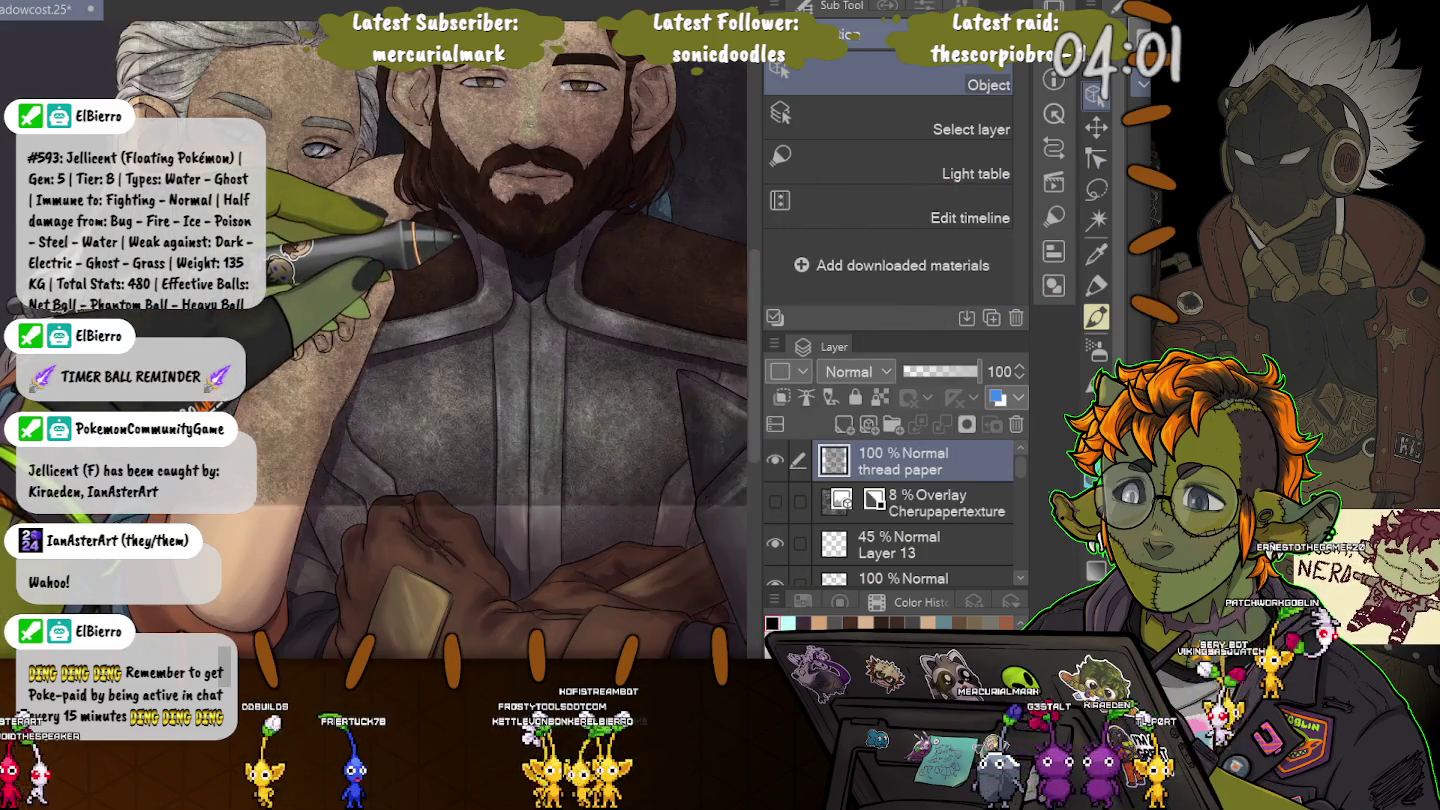
scroll(331, 241, down, 2)
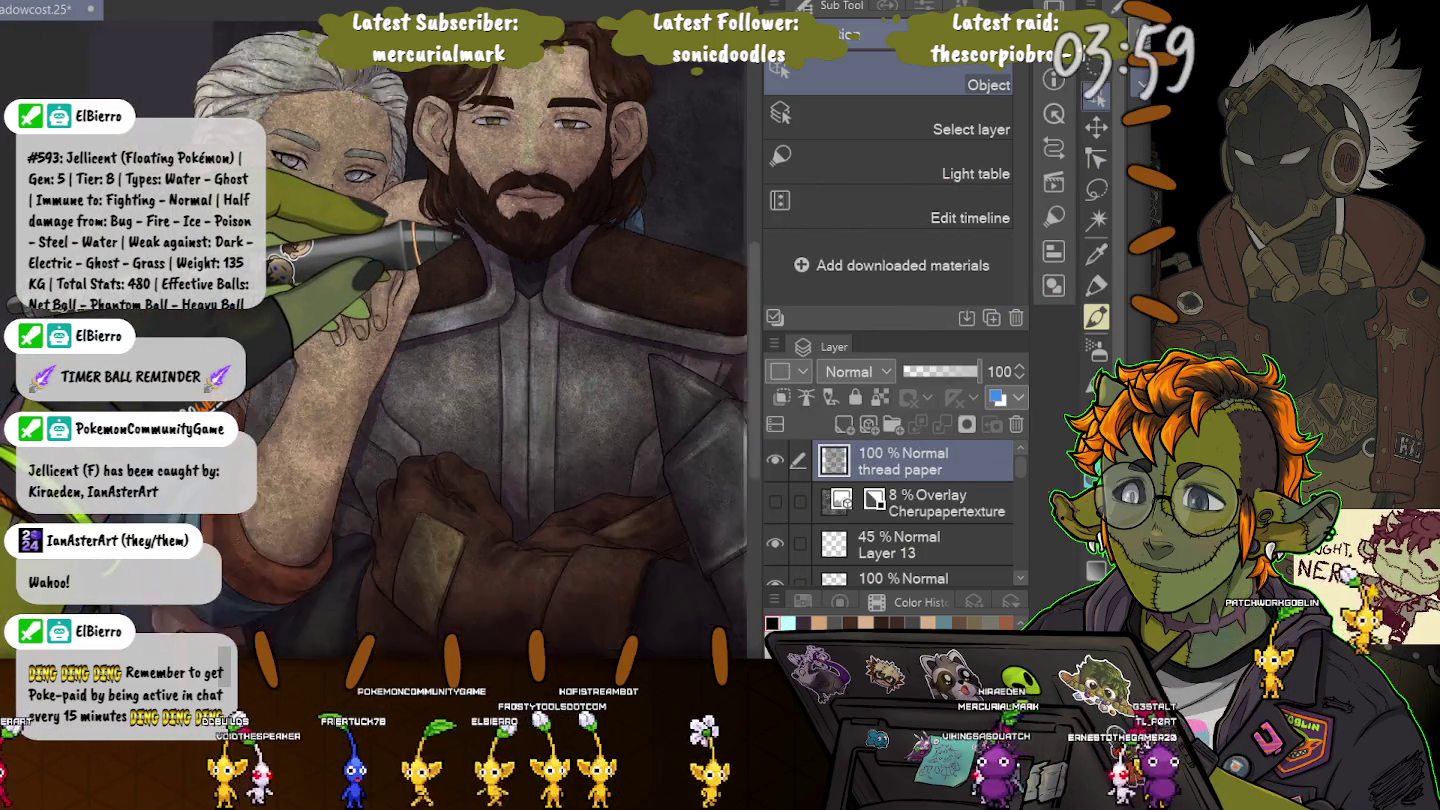
scroll(331, 242, down, 3)
key(ctrl+t)
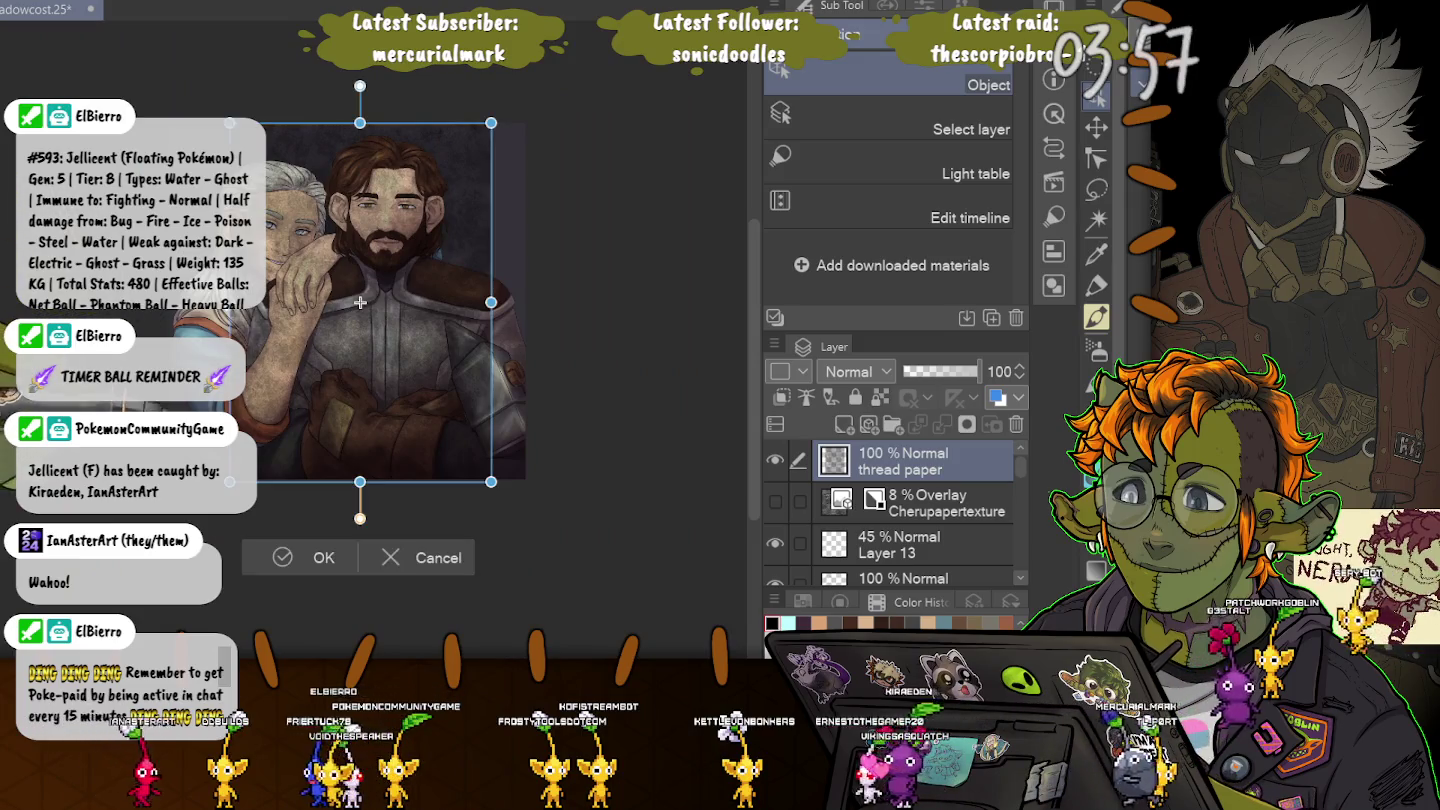
Scale up the thread paper texture and blend it in Overlay at 4% opacity.
drag(185, 77, 164, 30)
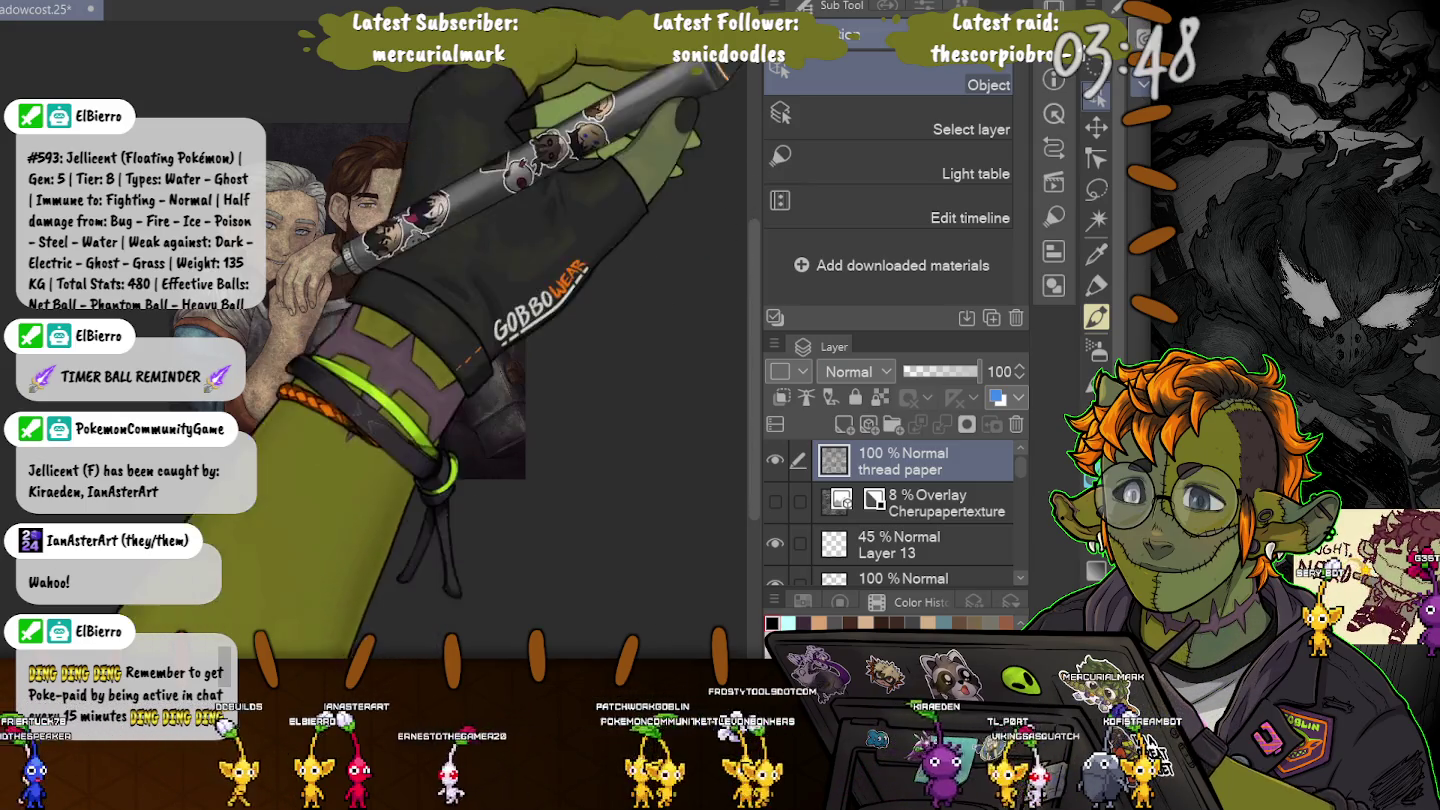
click(857, 372)
drag(978, 371, 908, 371)
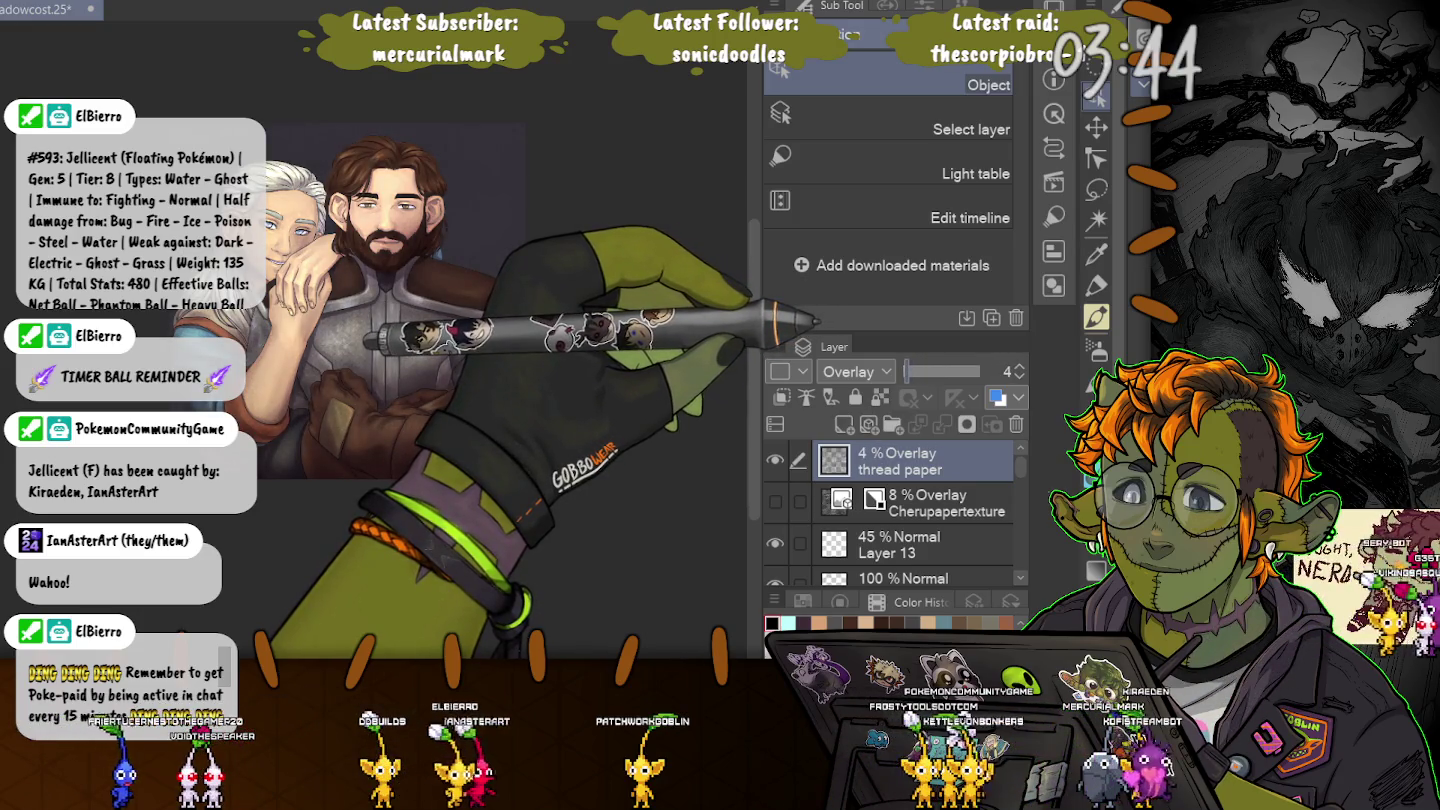
Tune the thread paper opacity between 23% and 34%, comparing with the layer hidden and shown.
scroll(420, 301, up, 5)
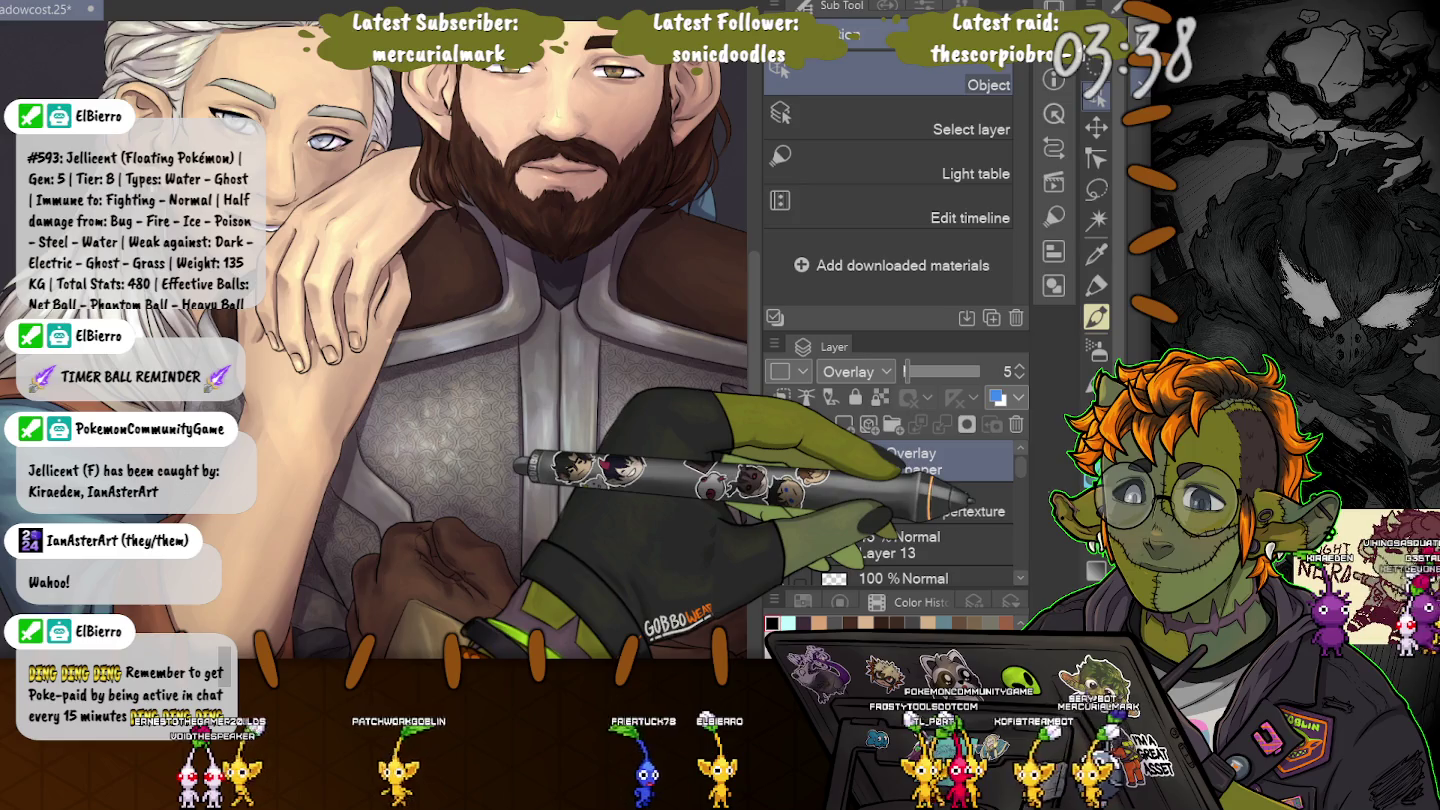
click(1020, 366)
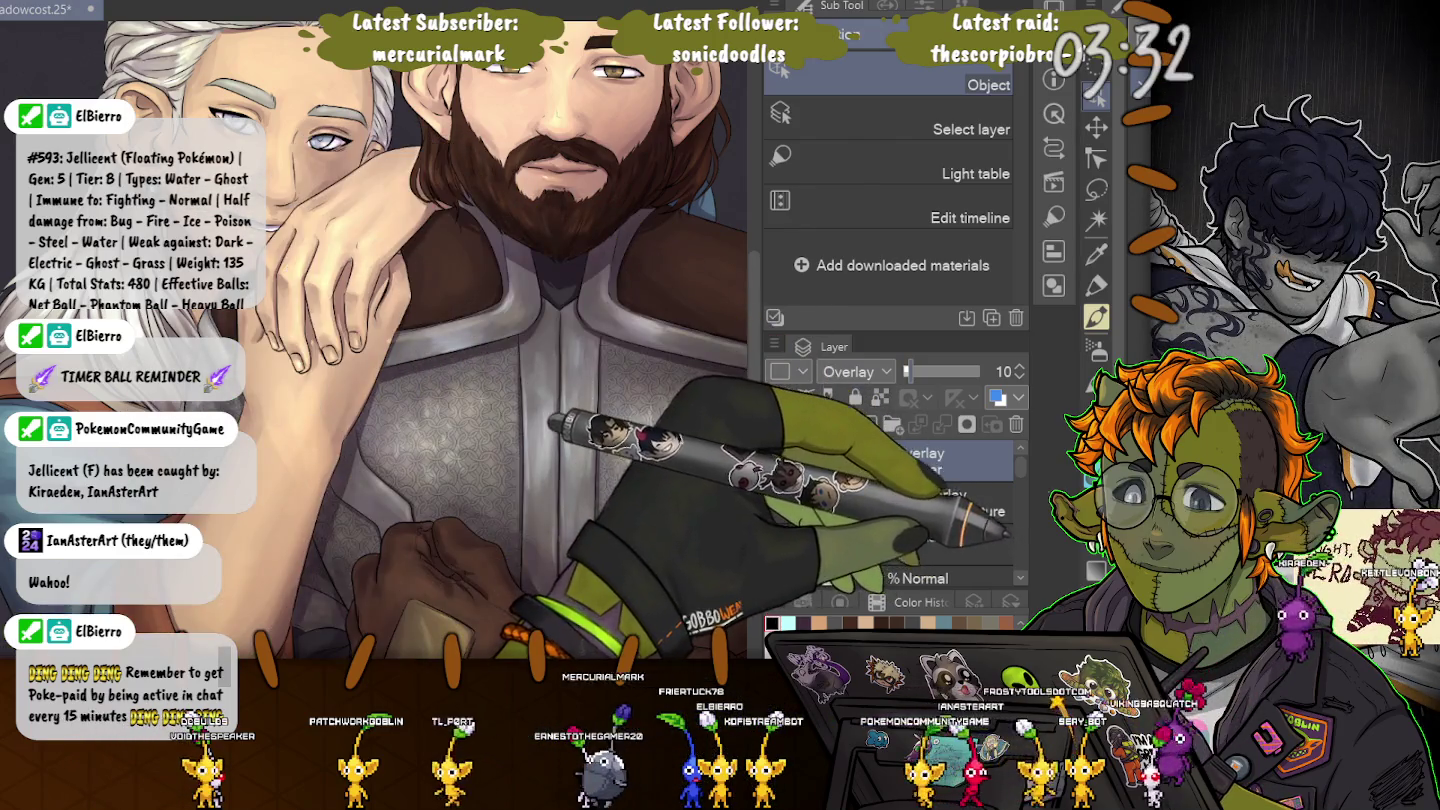
scroll(375, 340, up, 5)
click(1019, 366)
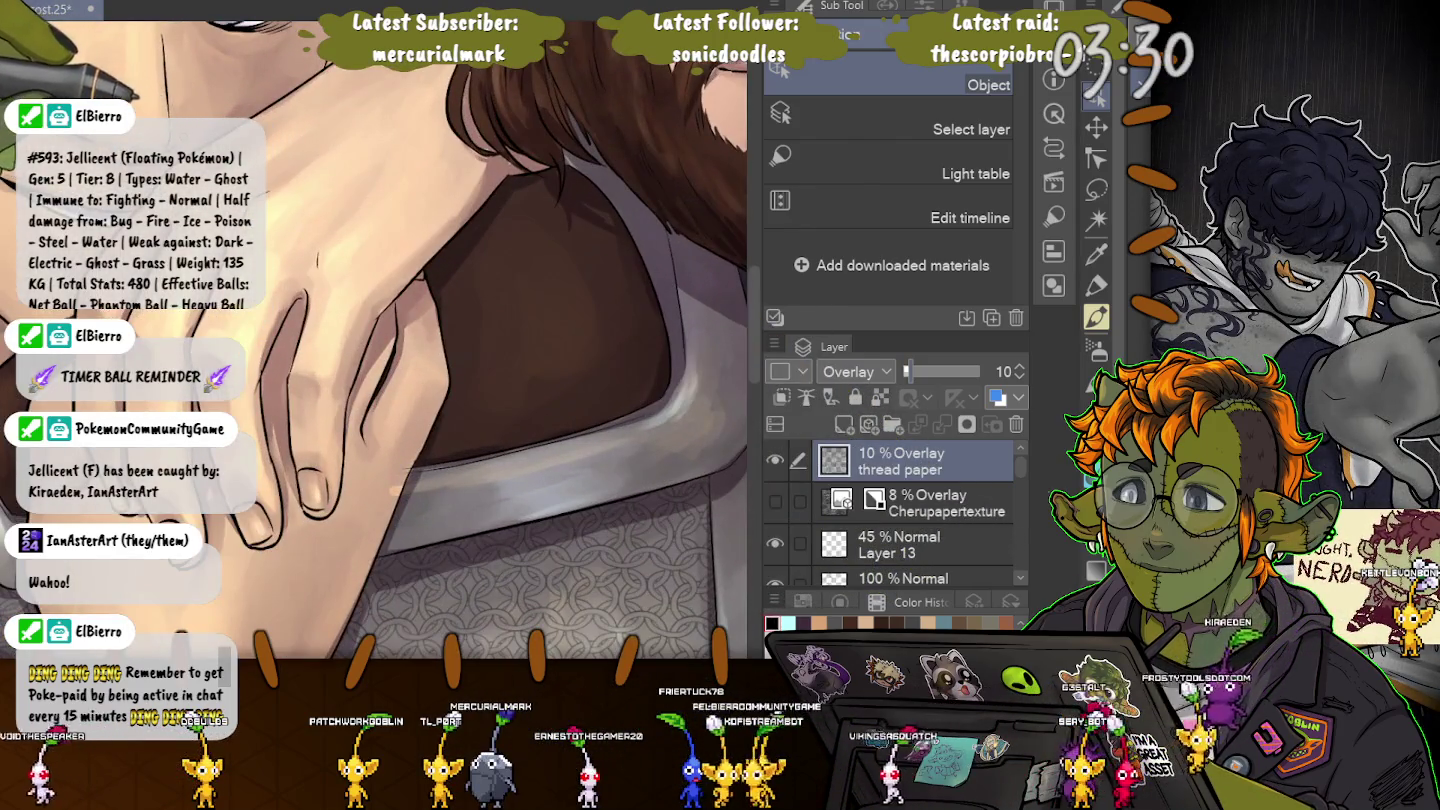
click(1020, 366)
click(1020, 365)
click(1020, 365)
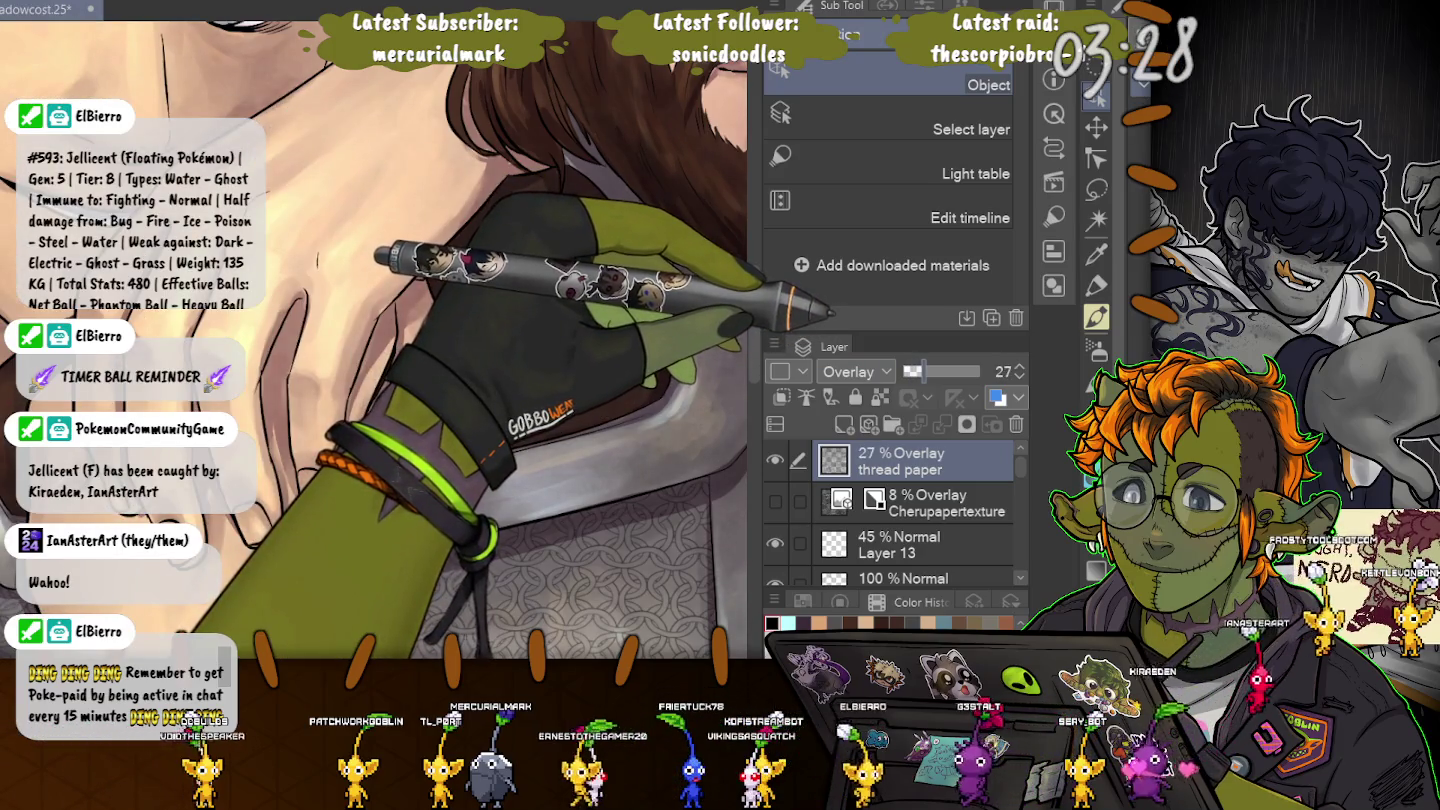
drag(922, 371, 907, 371)
click(775, 460)
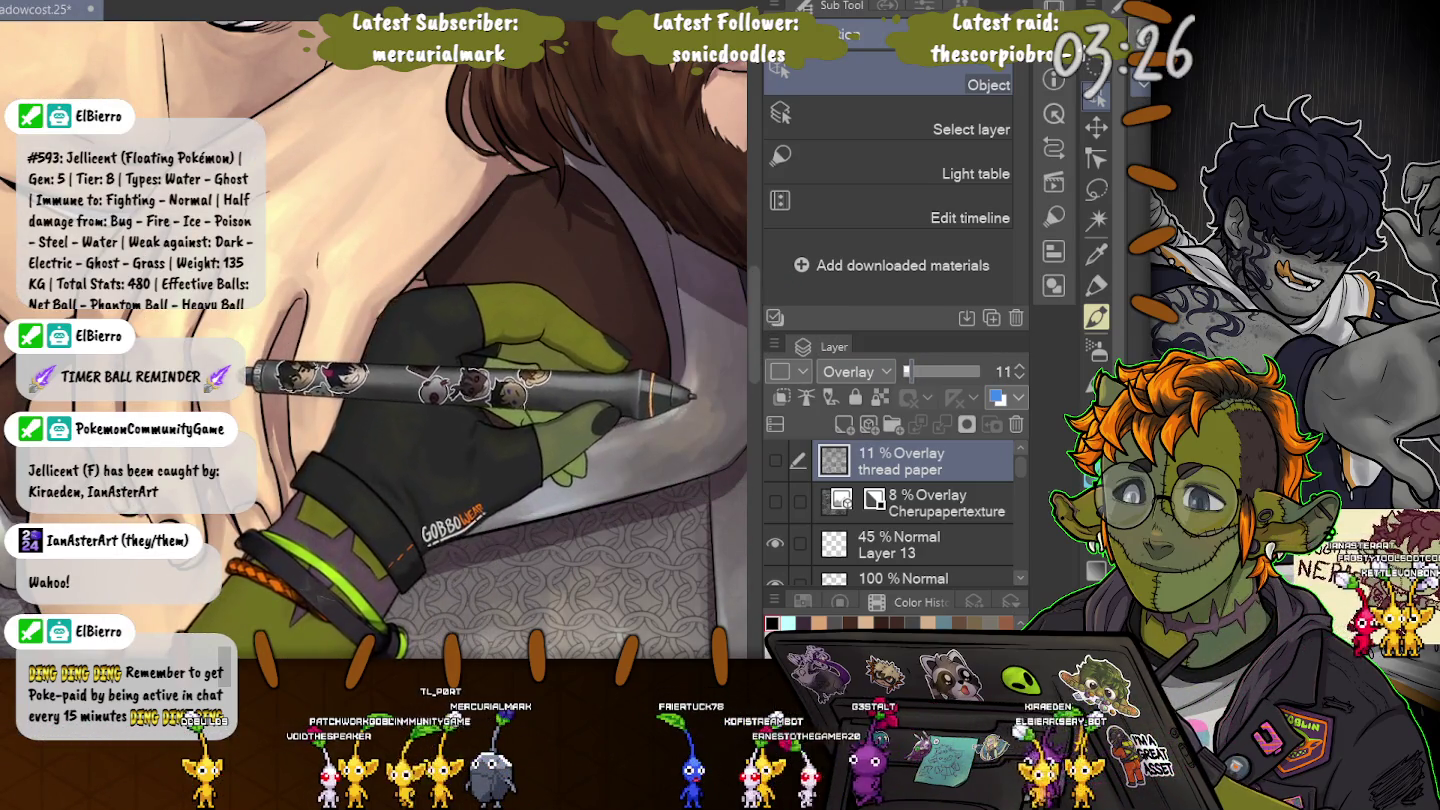
click(776, 459)
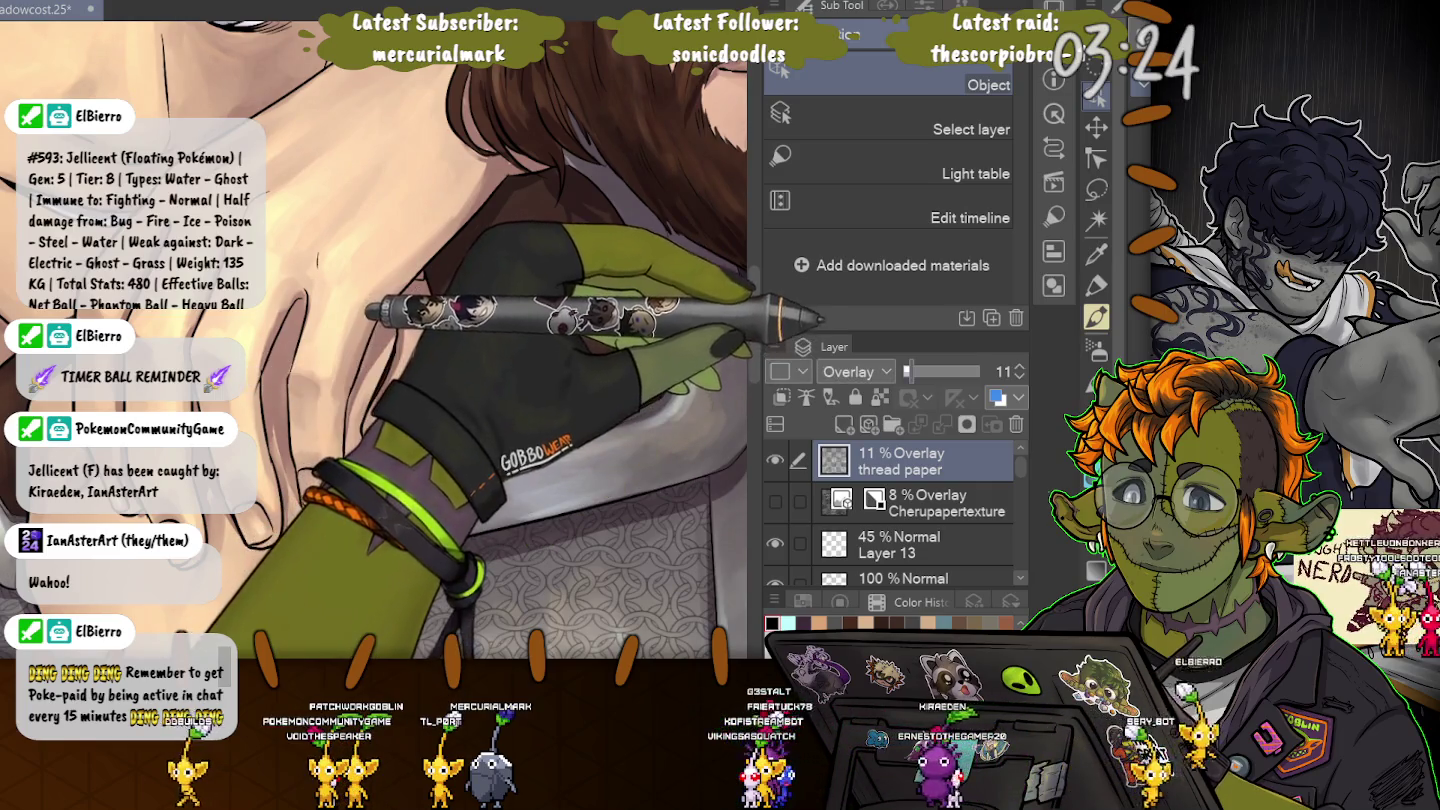
click(1019, 366)
click(1019, 365)
click(1019, 366)
click(1019, 365)
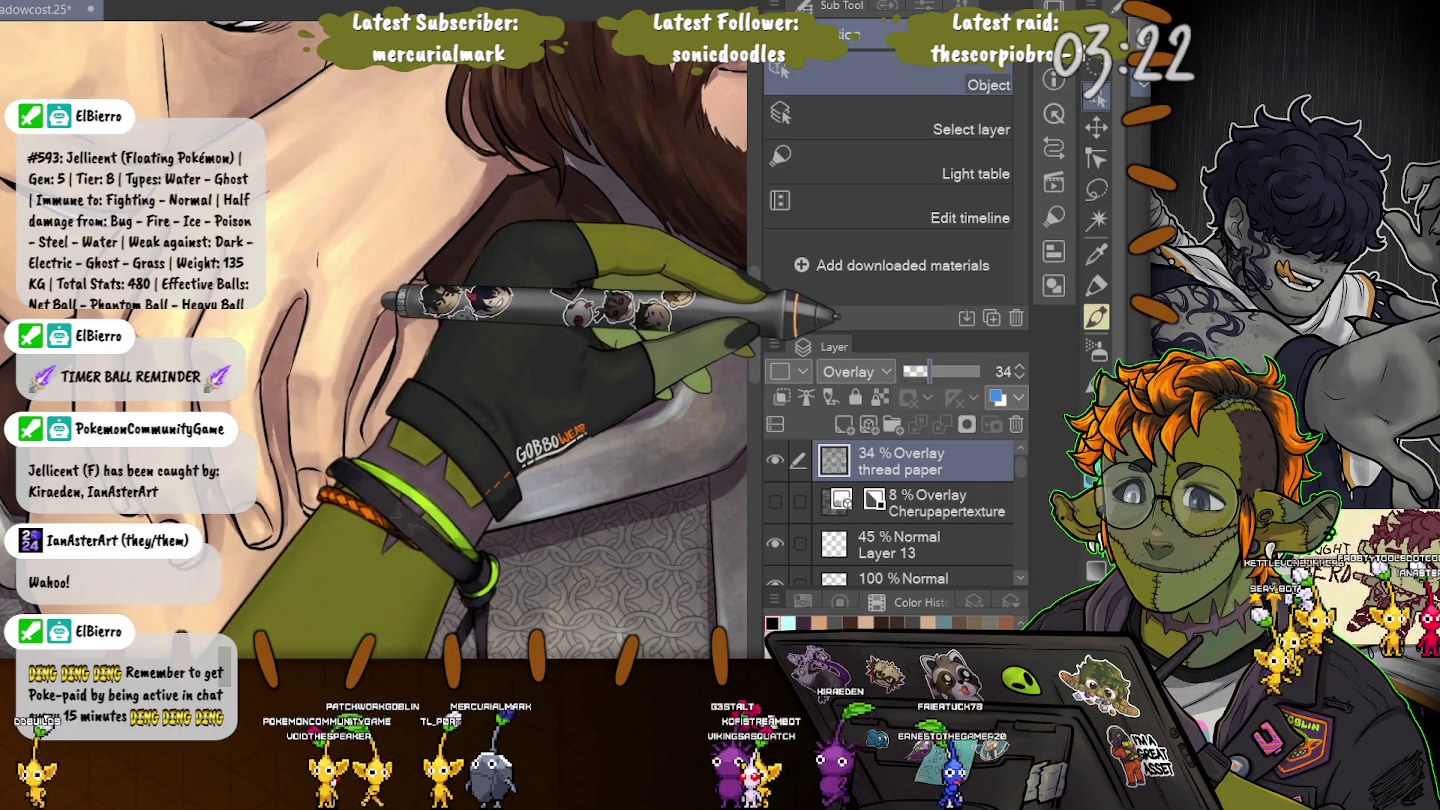
click(1020, 376)
click(1019, 376)
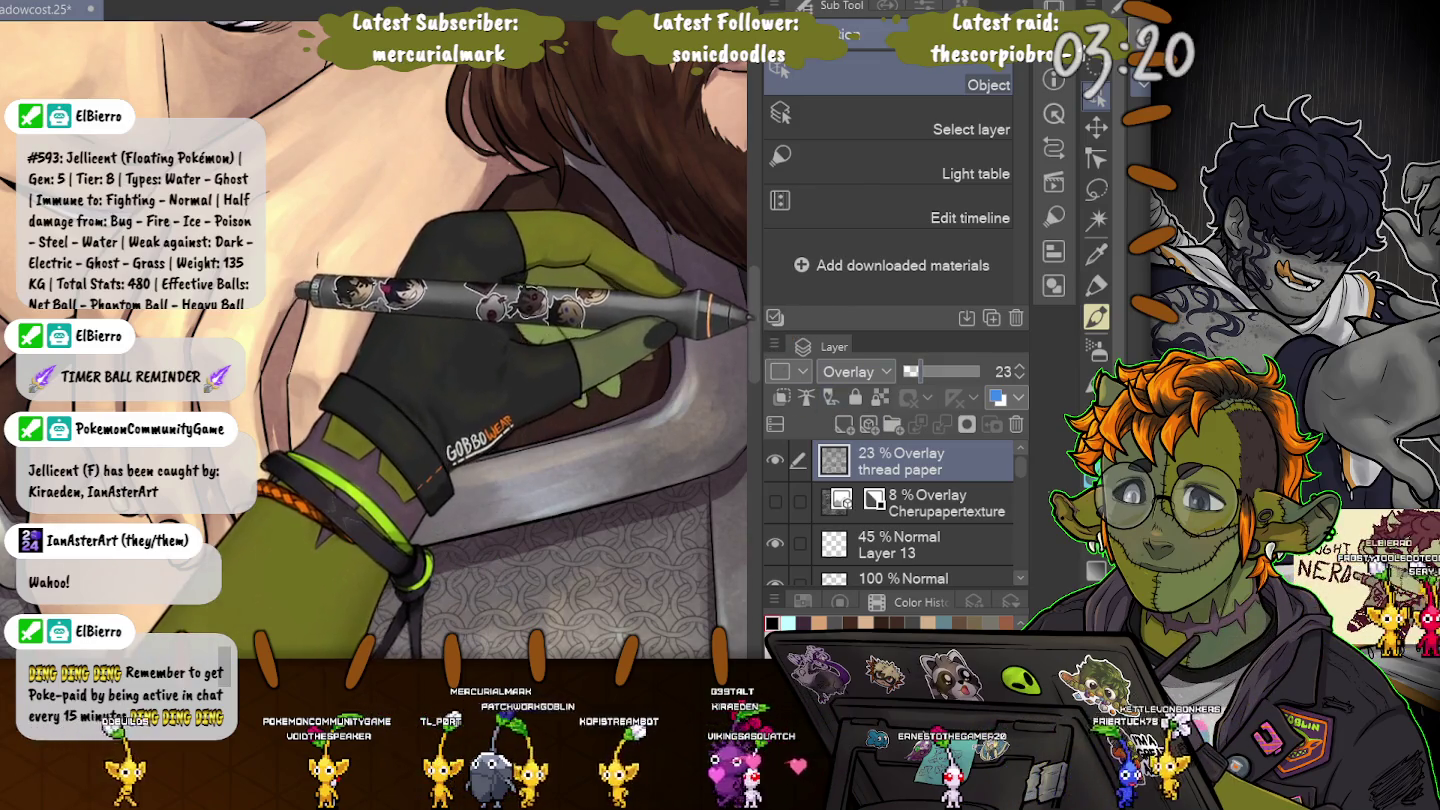
Cycle through the thread paper's blend modes and raise its opacity to 40%.
click(856, 371)
click(851, 391)
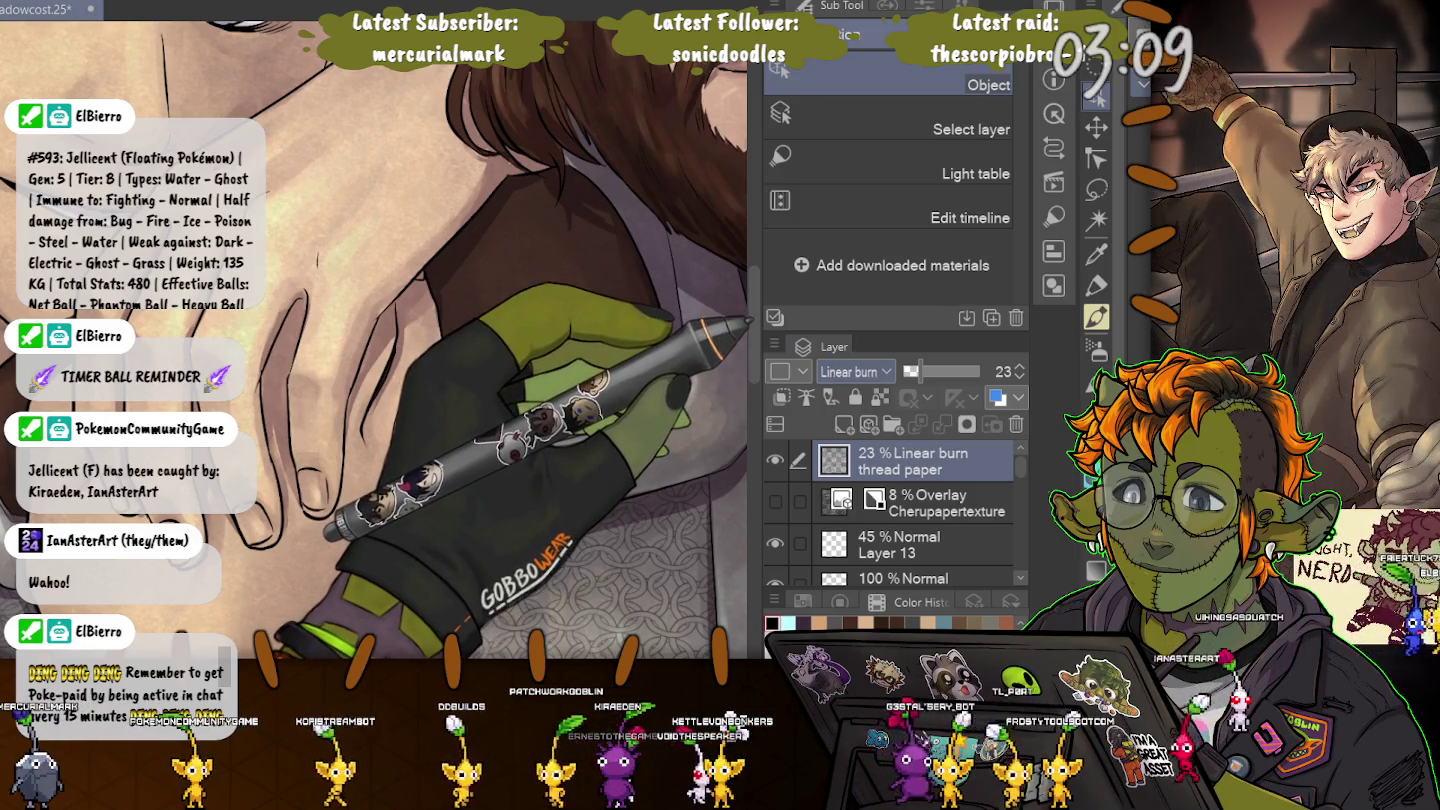
key(Down)
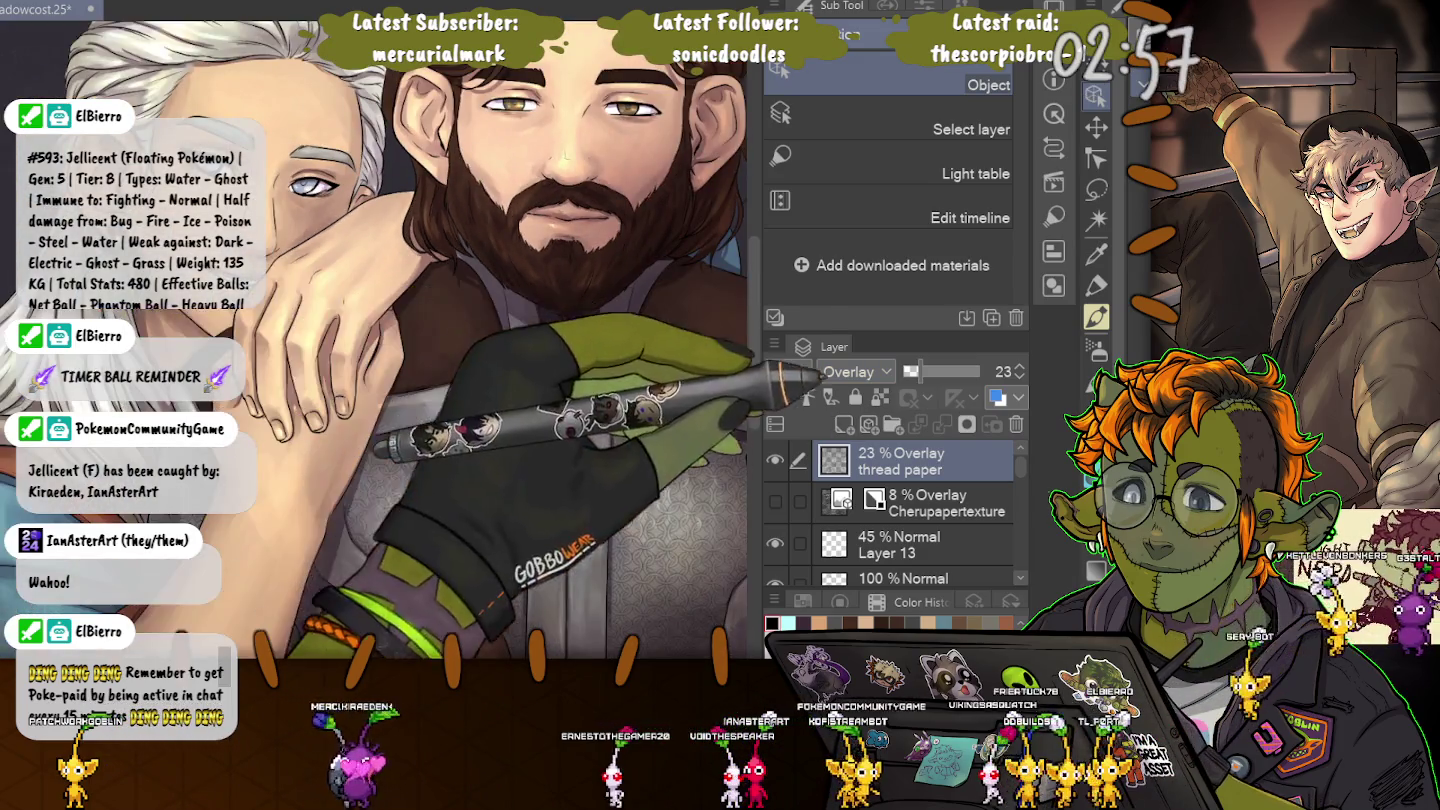
drag(911, 371, 933, 371)
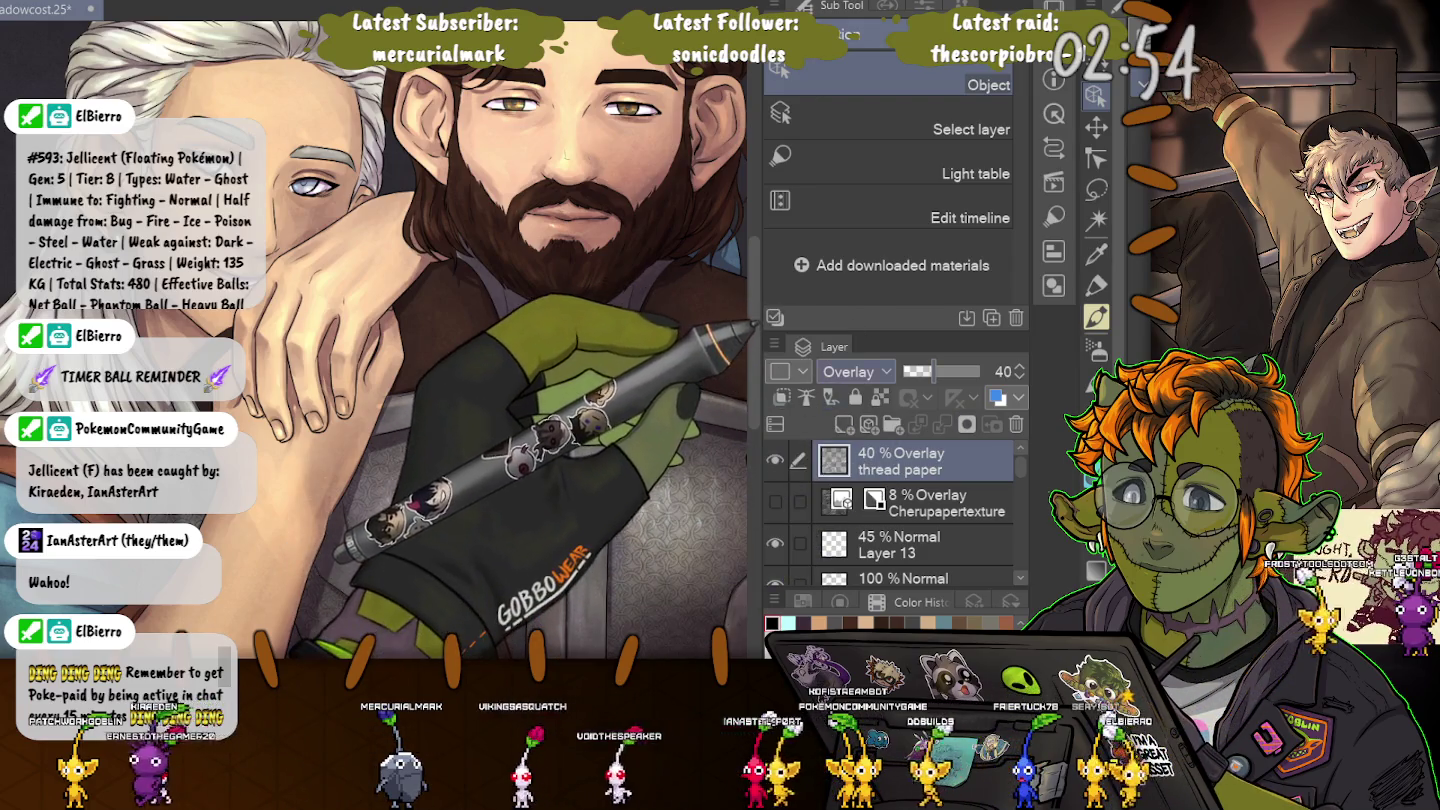
scroll(858, 371, down, 1)
scroll(857, 371, down, 1)
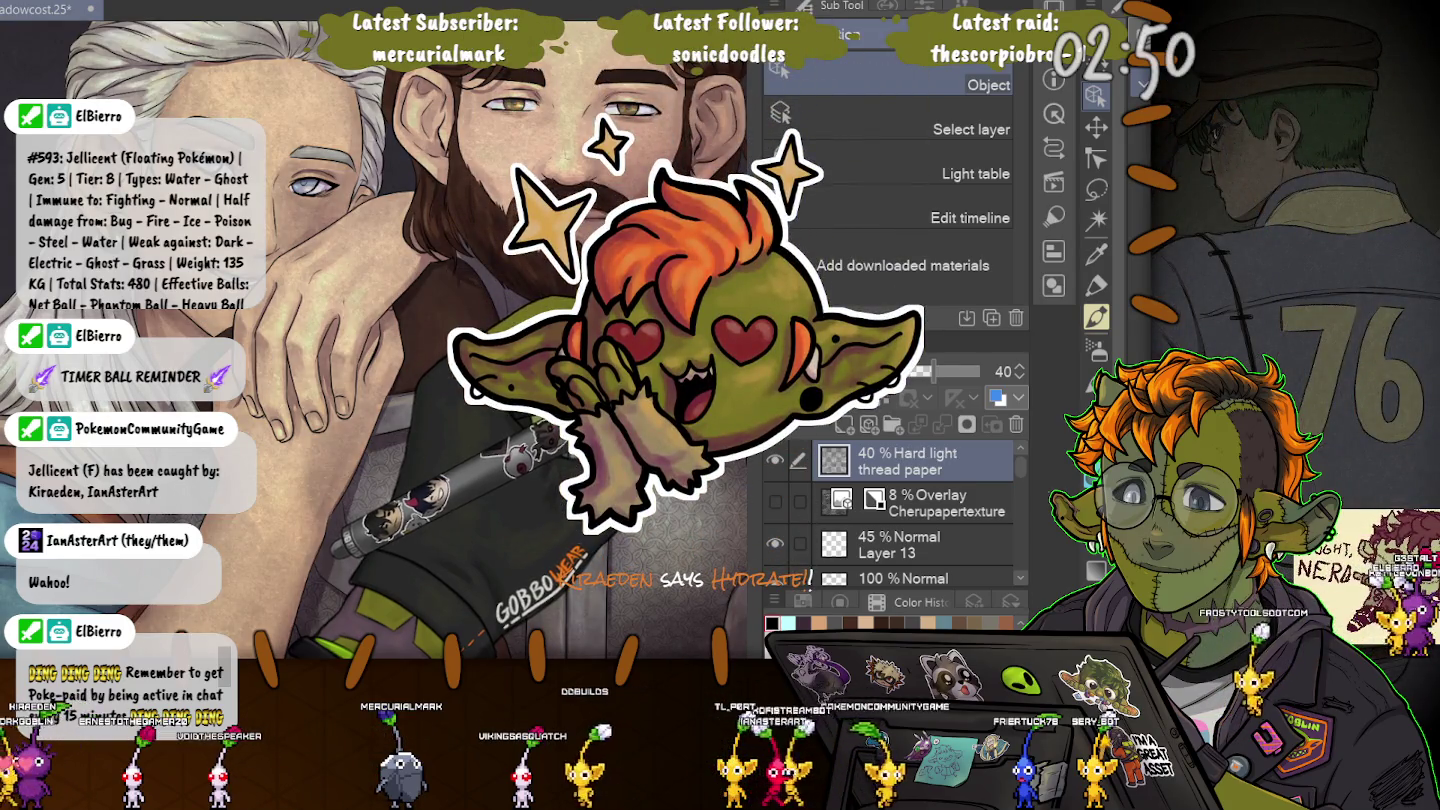
Lower the thread paper layer's opacity and look over the man's eye and ear.
drag(933, 371, 905, 371)
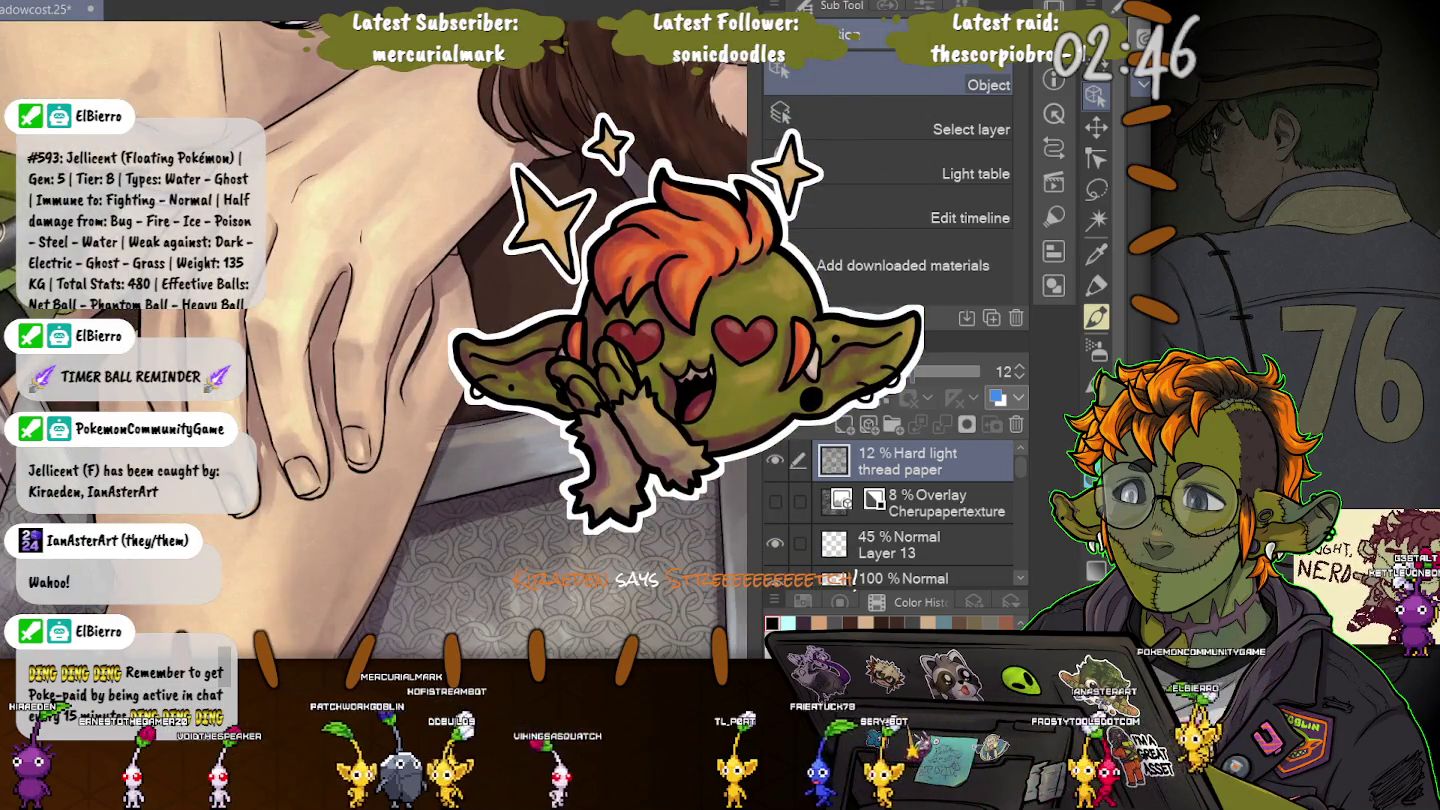
scroll(303, 283, down, 3)
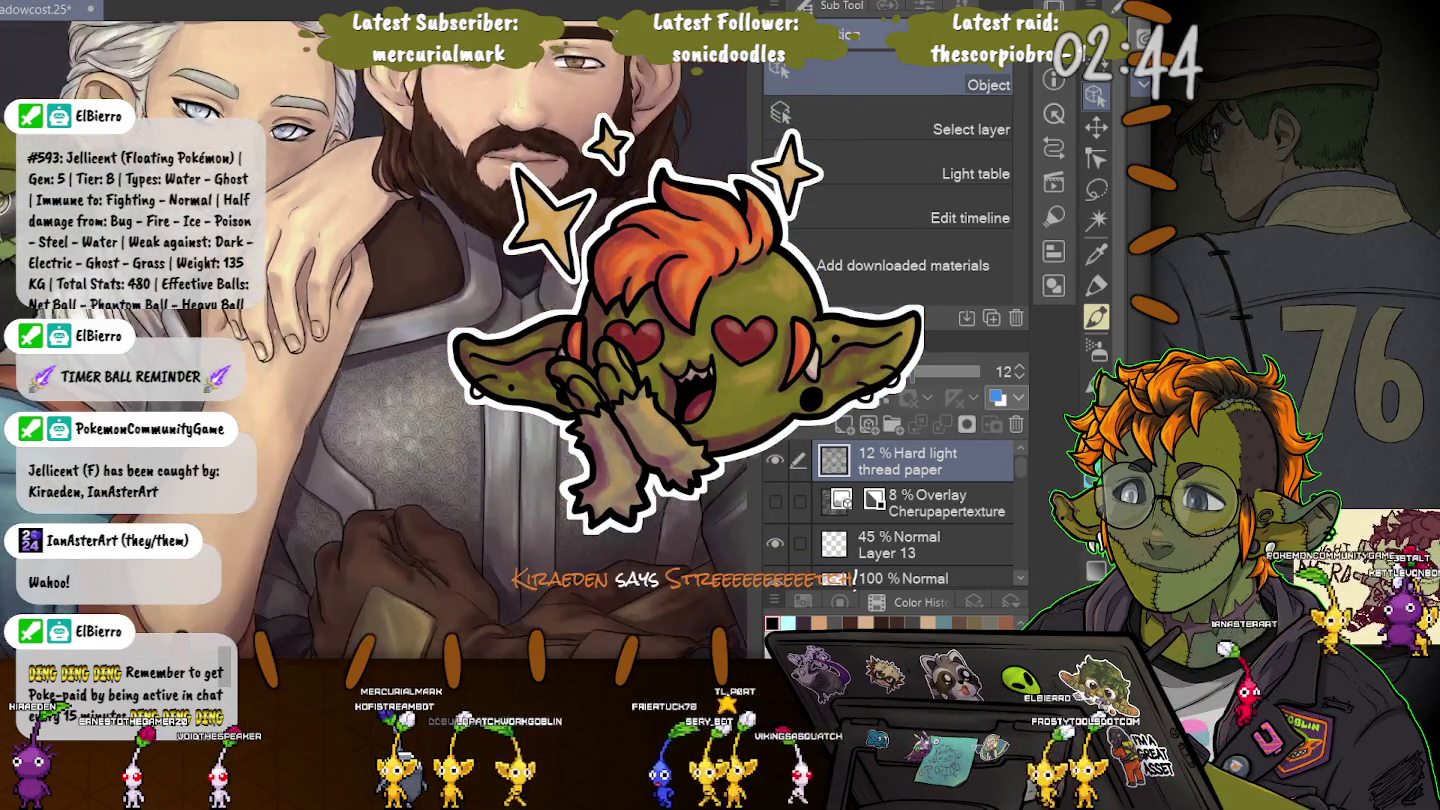
scroll(302, 284, up, 3)
scroll(380, 340, down, 2)
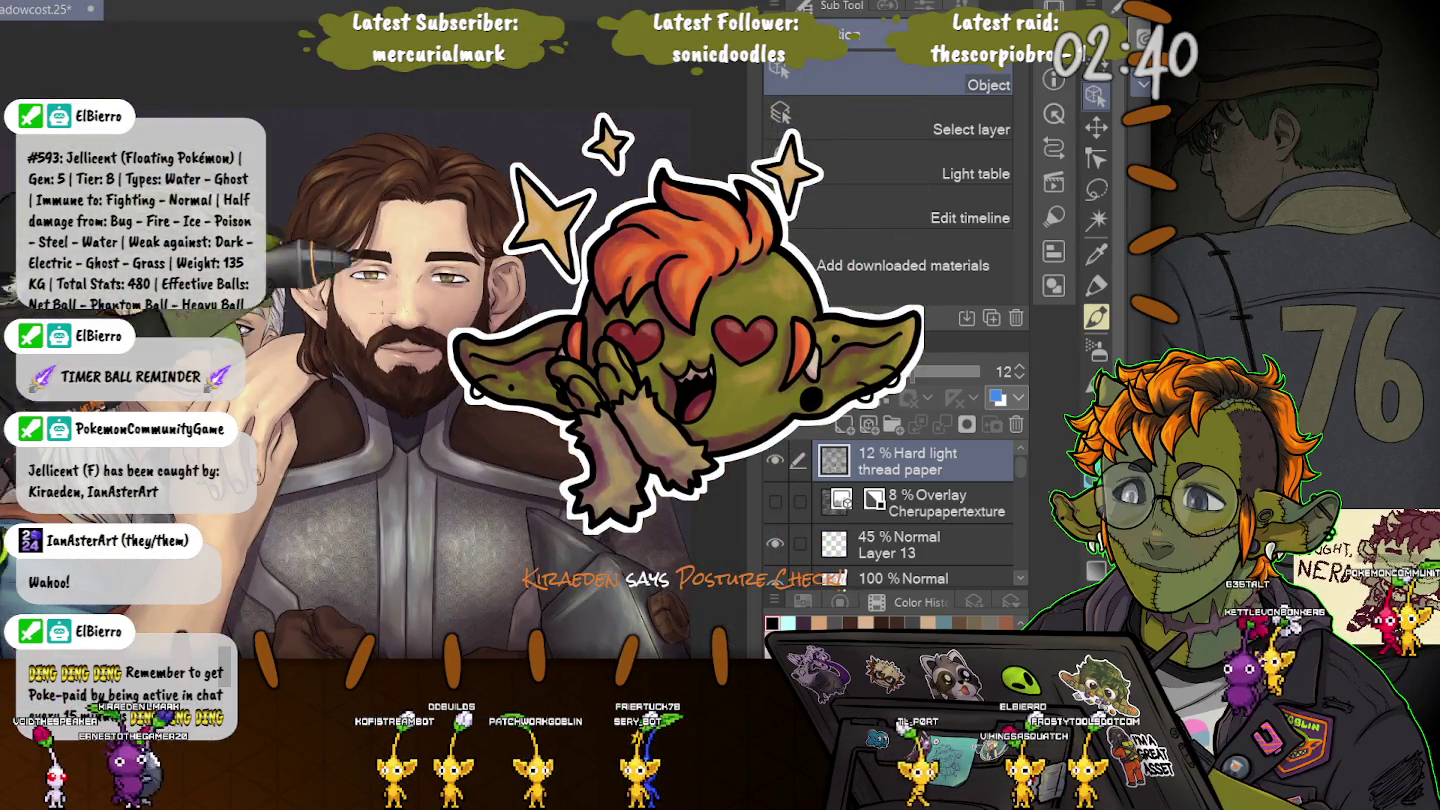
scroll(417, 88, up, 5)
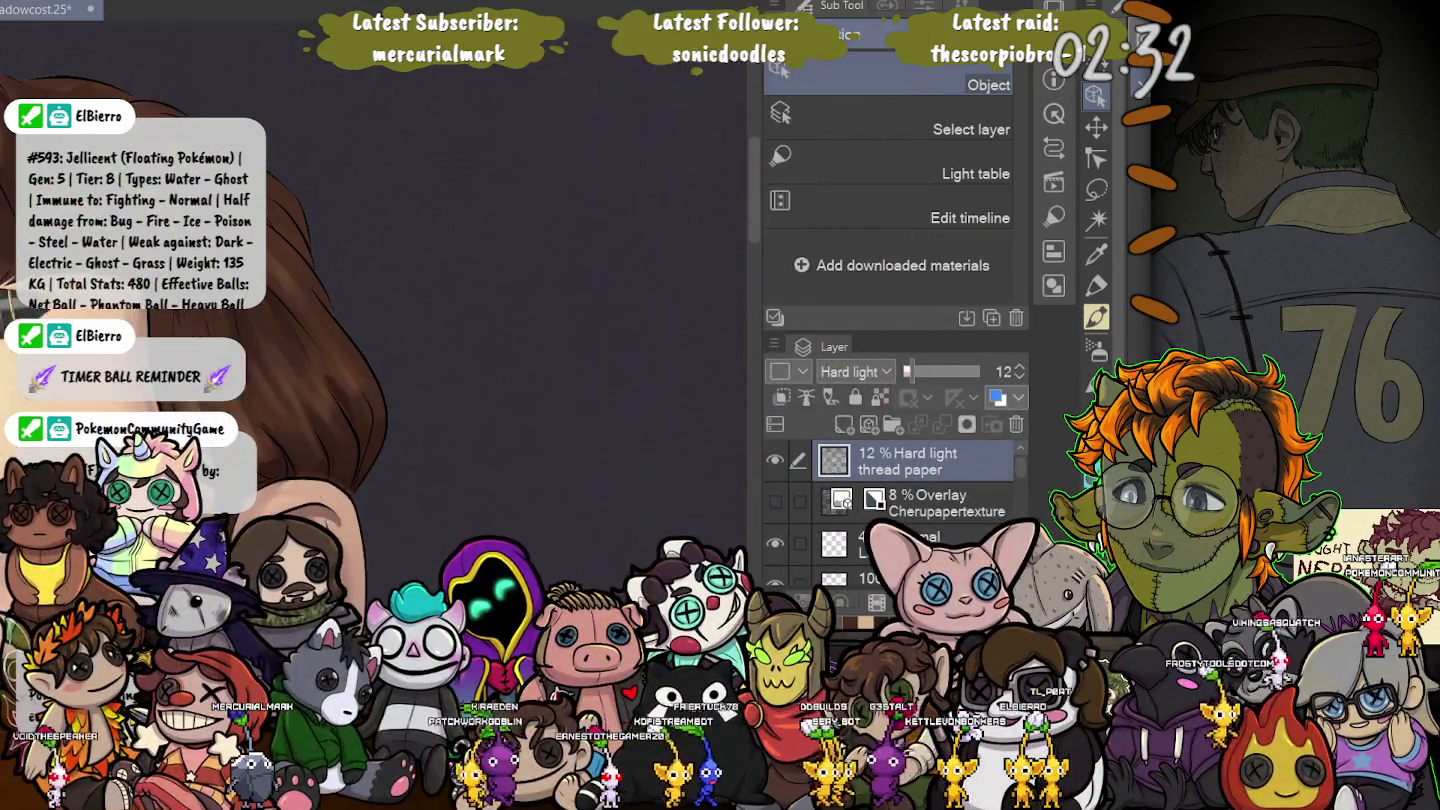
drag(100, 178, 305, 178)
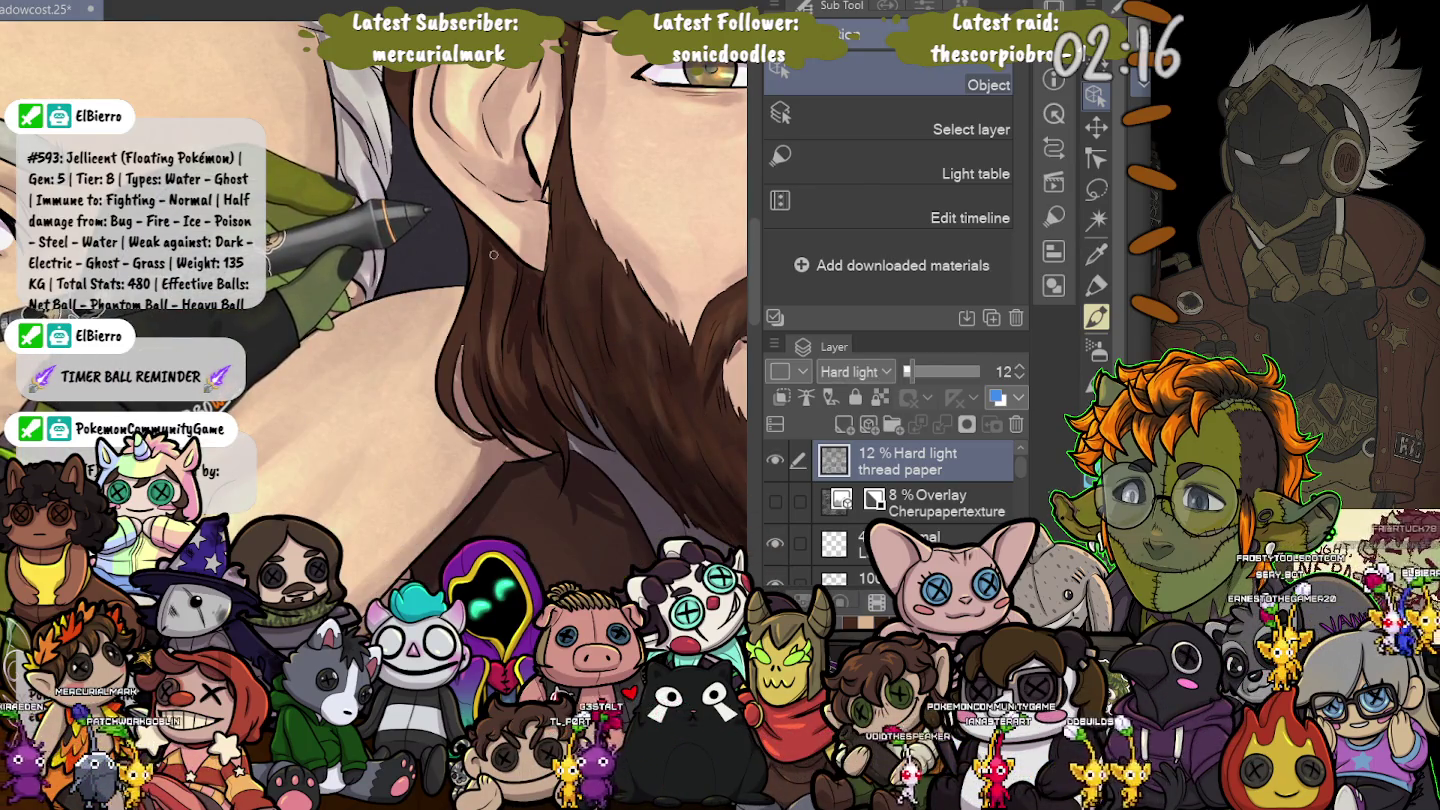
scroll(493, 255, down, 3)
scroll(493, 254, down, 2)
scroll(492, 254, down, 1)
scroll(493, 254, down, 1)
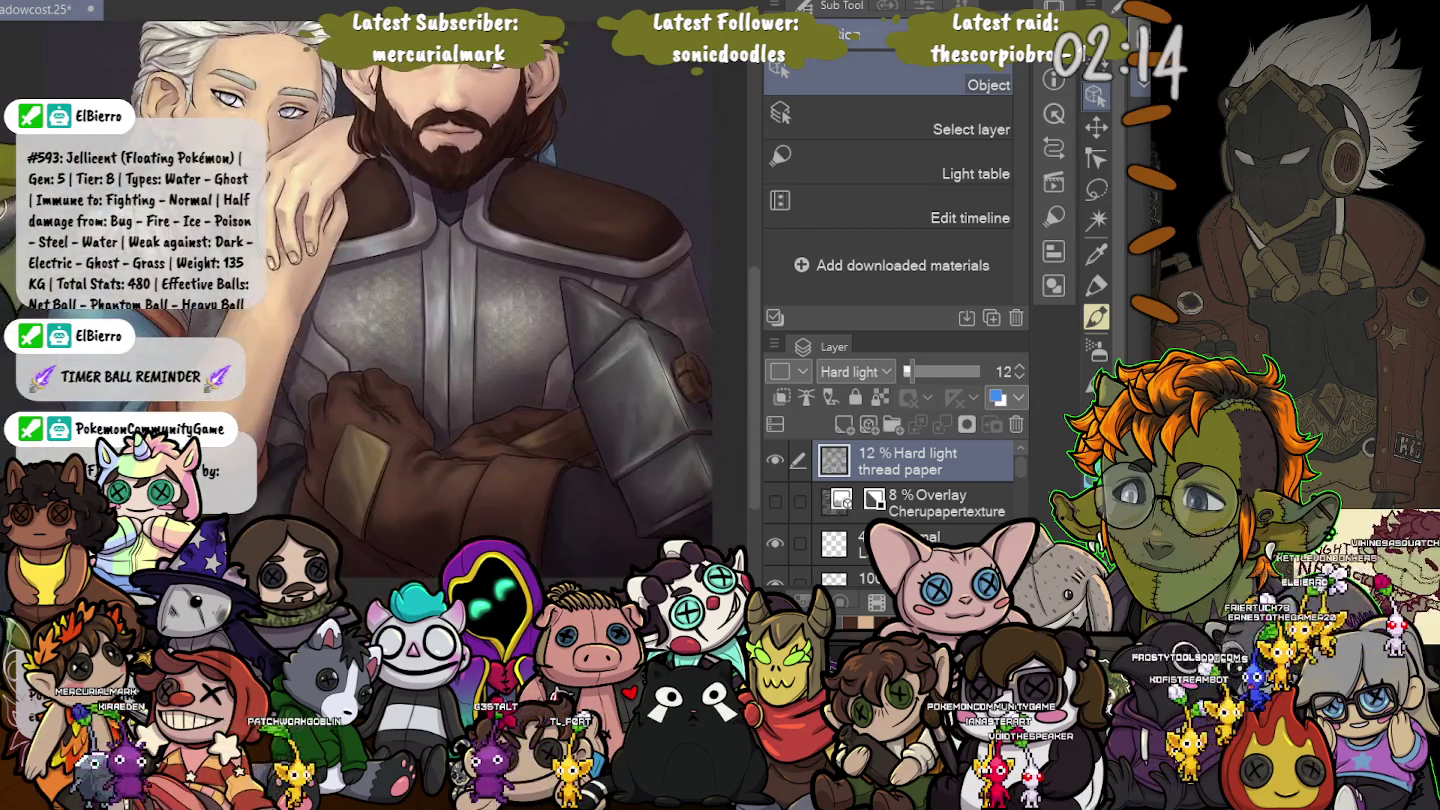
scroll(493, 254, down, 1)
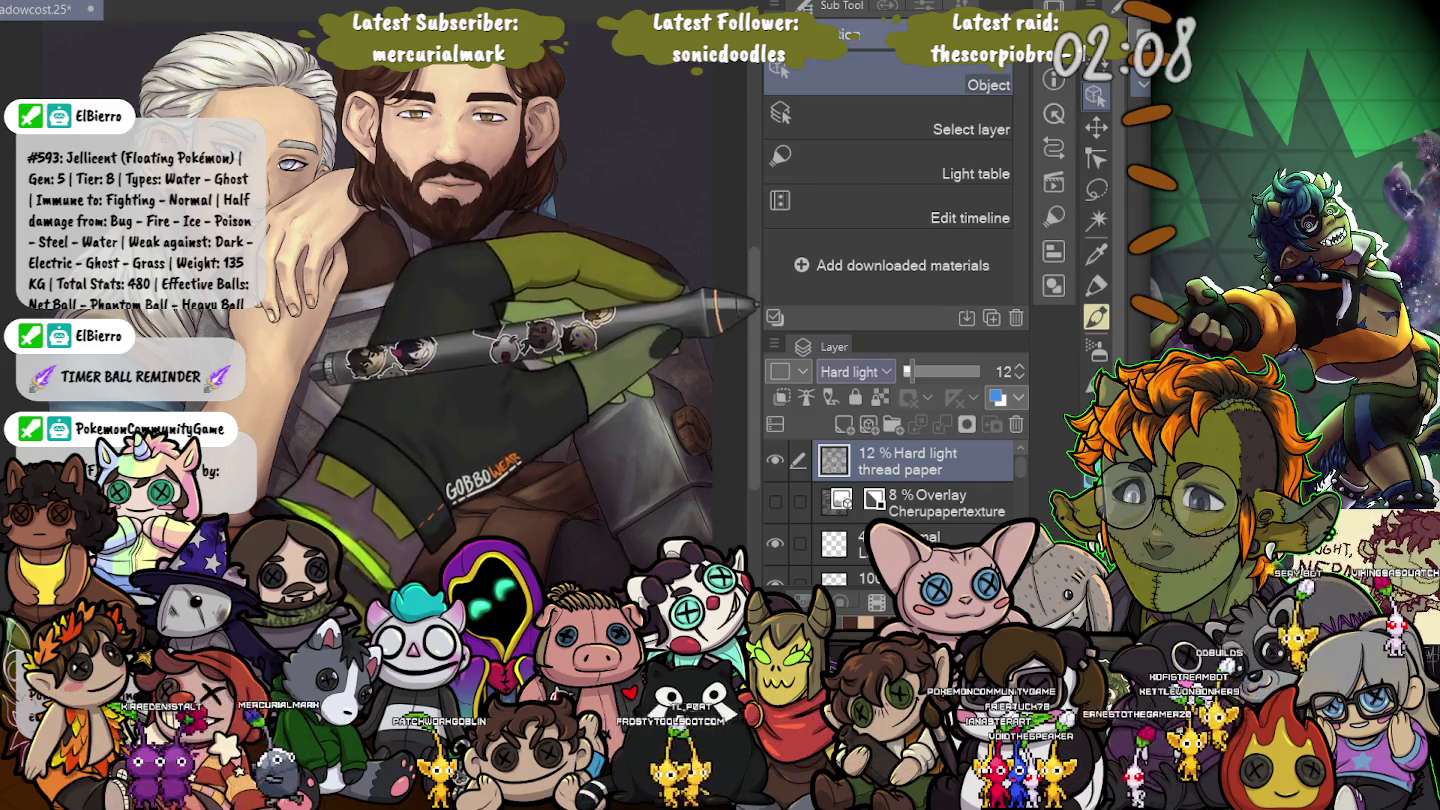
Try Normal then Multiply blending on thread paper, nudging opacity up and toggling visibility to compare.
click(855, 371)
click(850, 392)
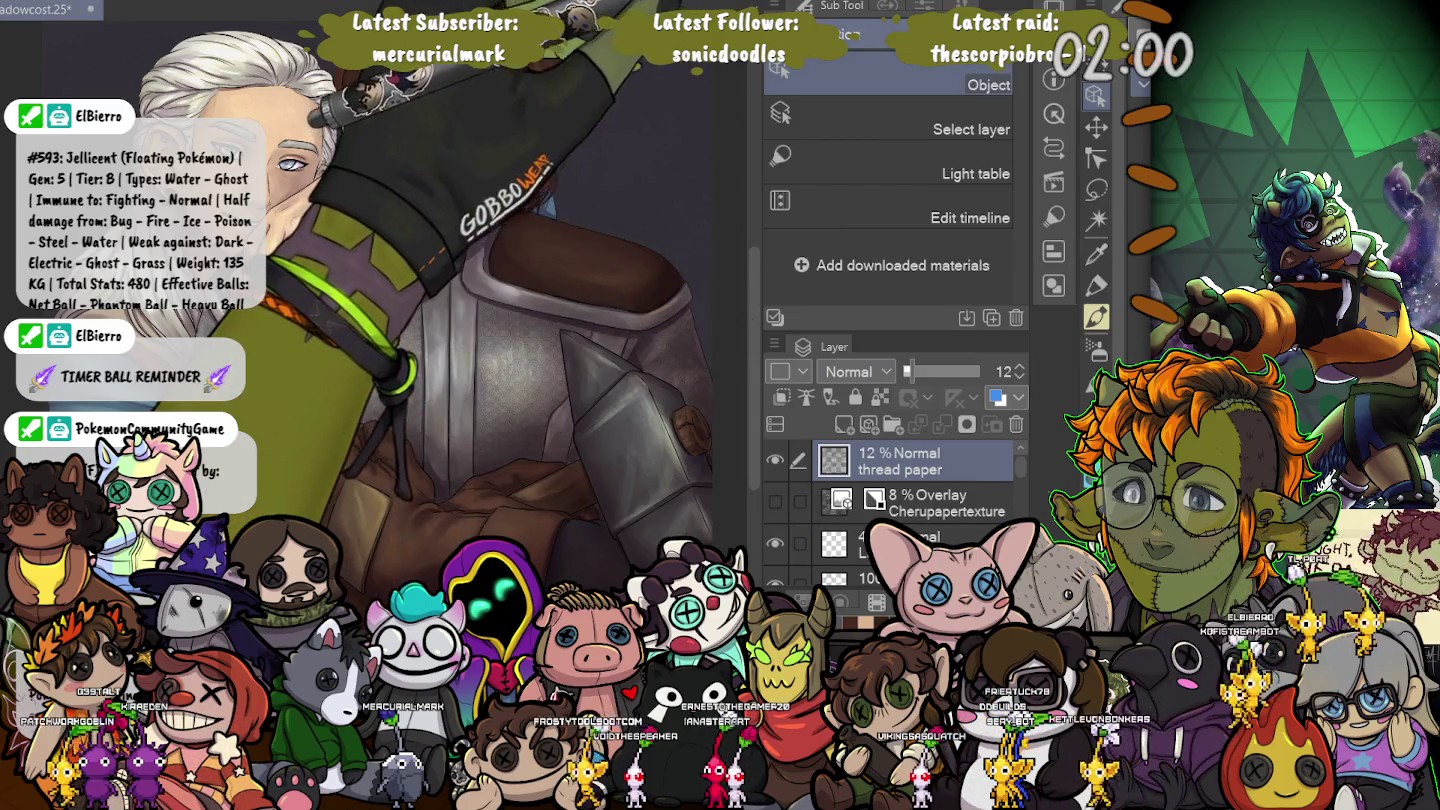
click(857, 371)
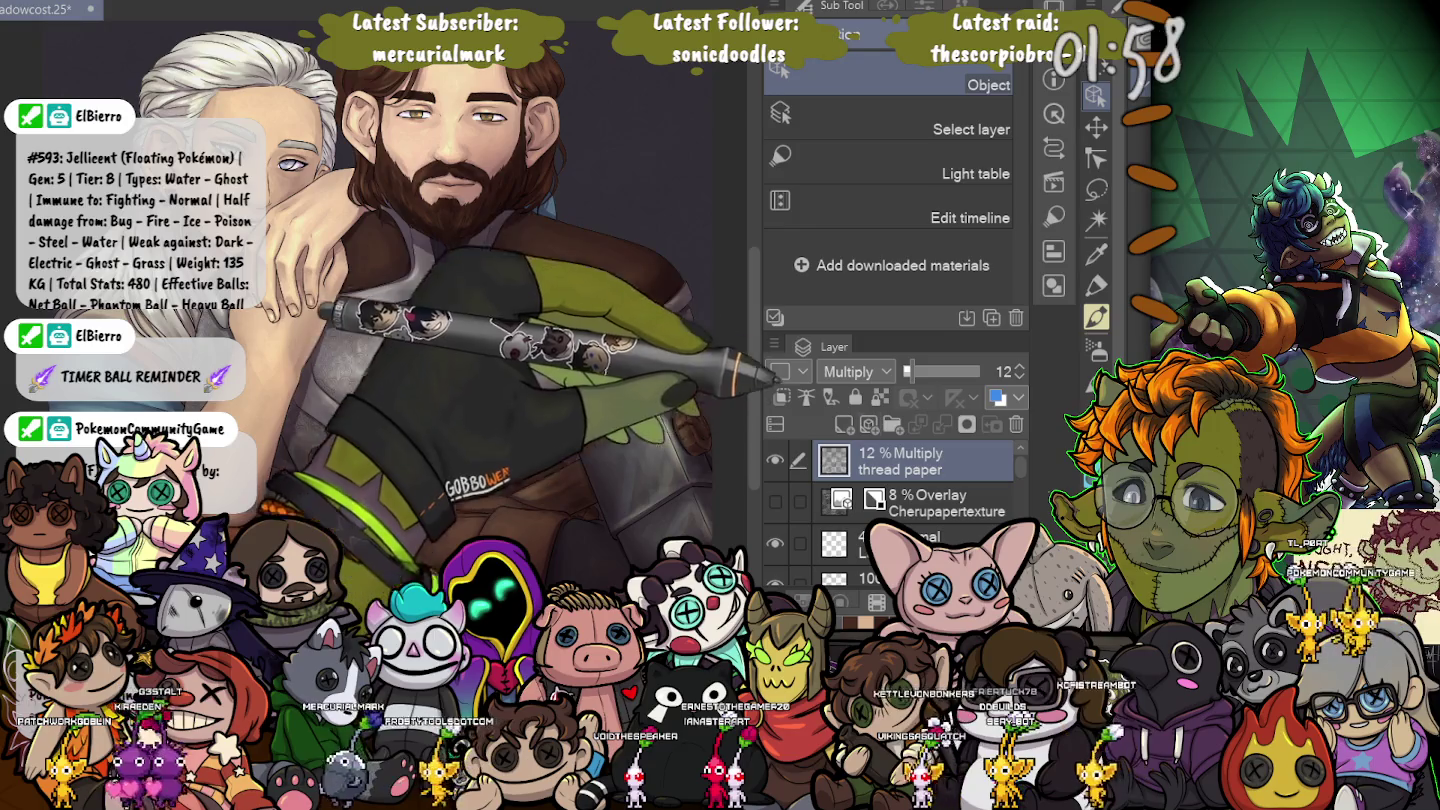
drag(907, 371, 929, 371)
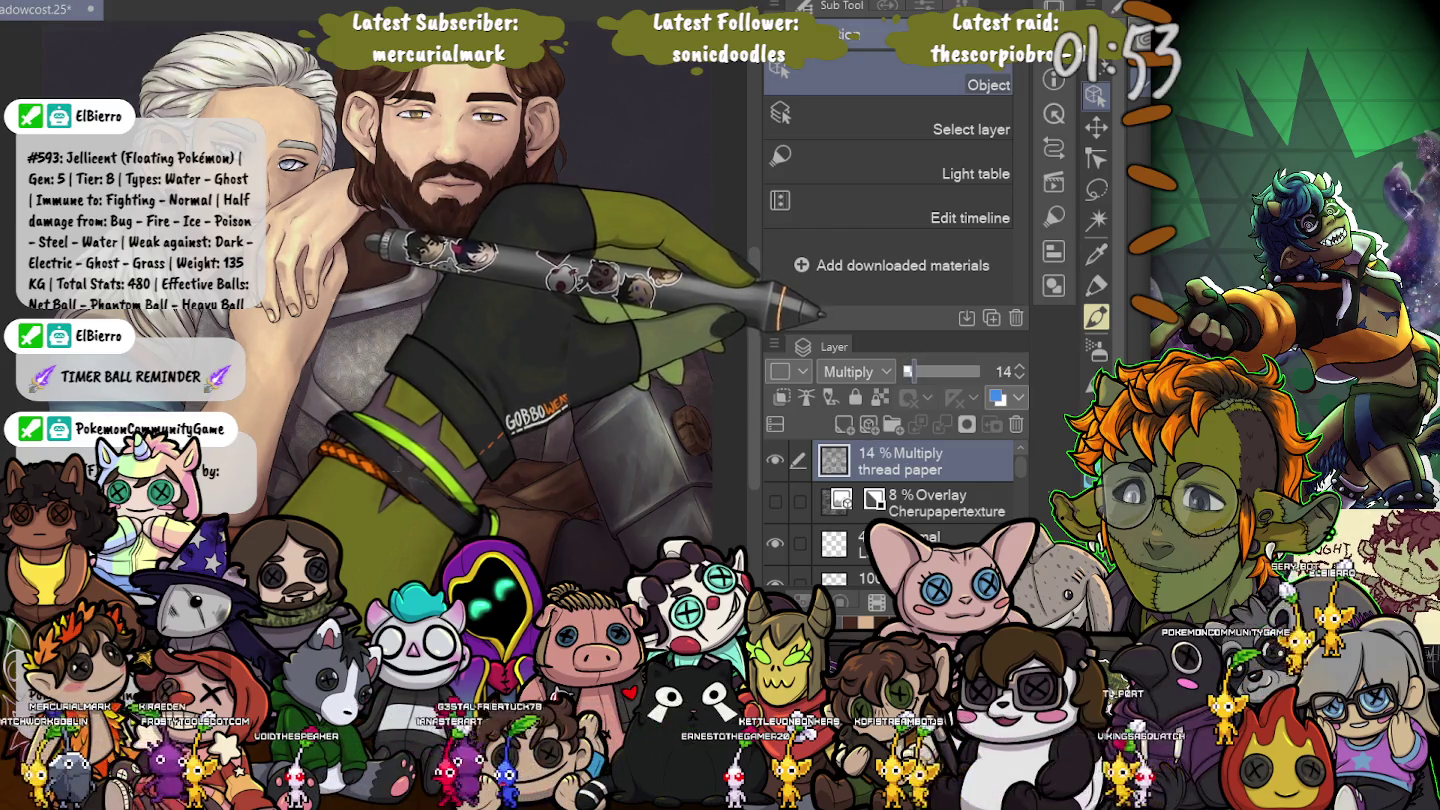
click(775, 459)
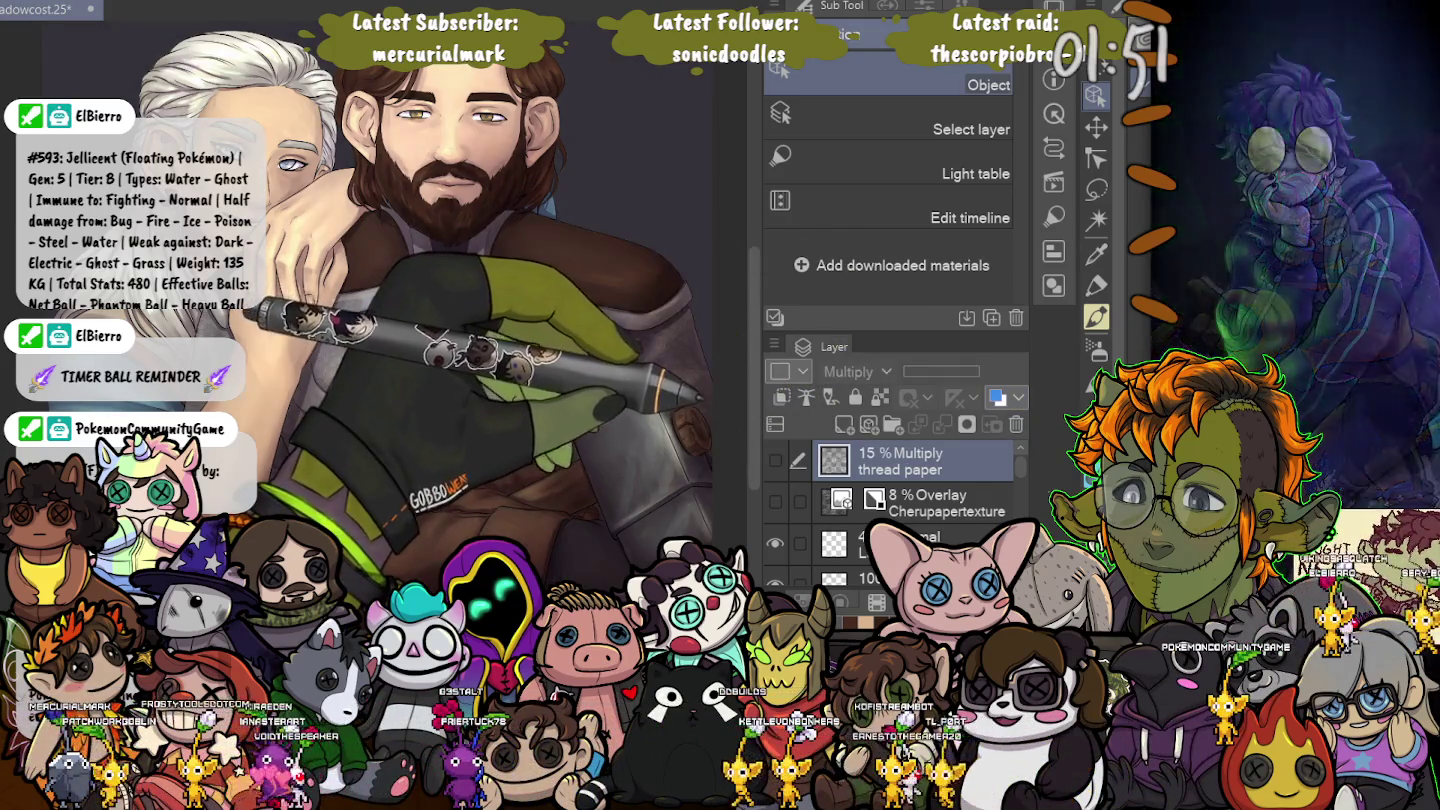
click(775, 459)
key(ctrl+plus)
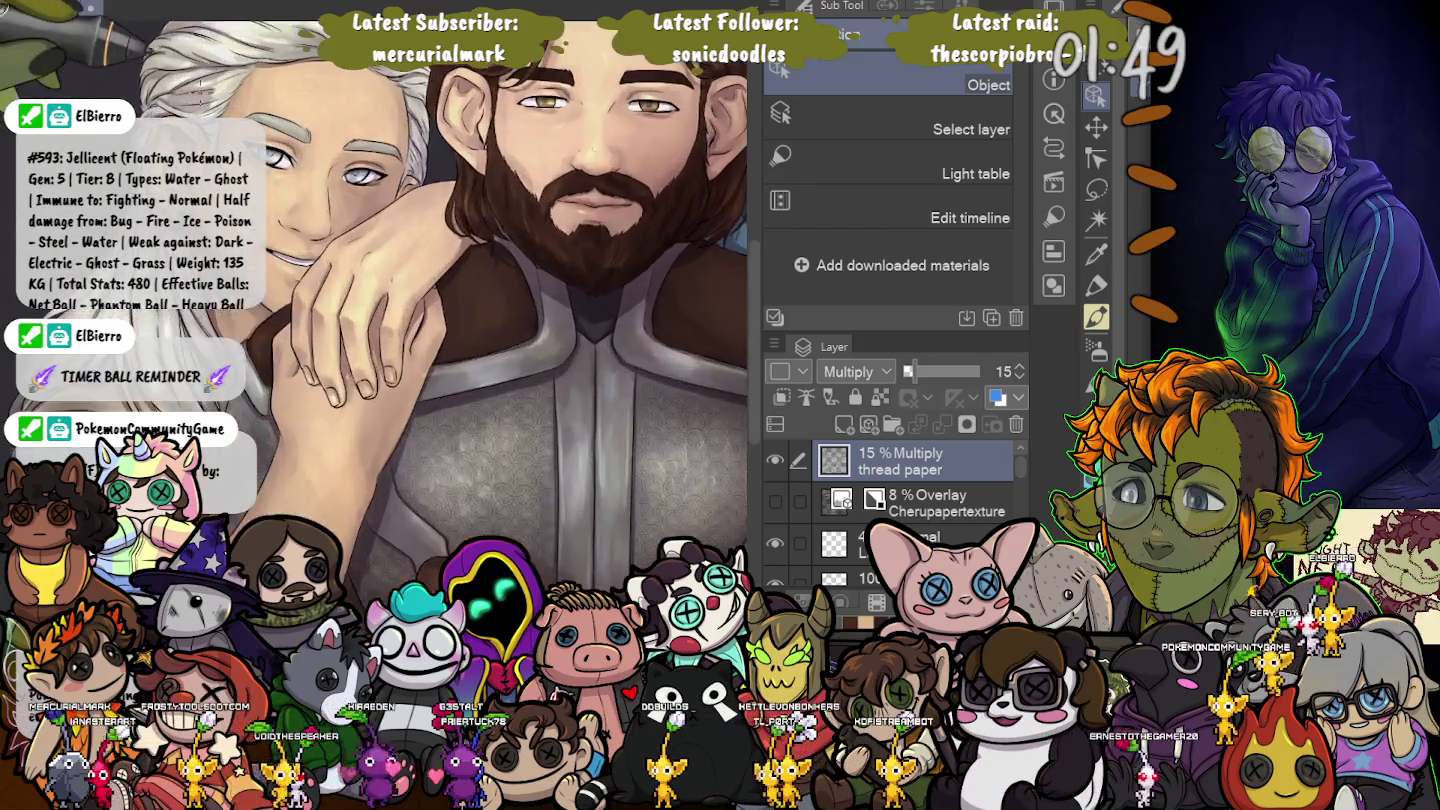
scroll(230, 109, up, 3)
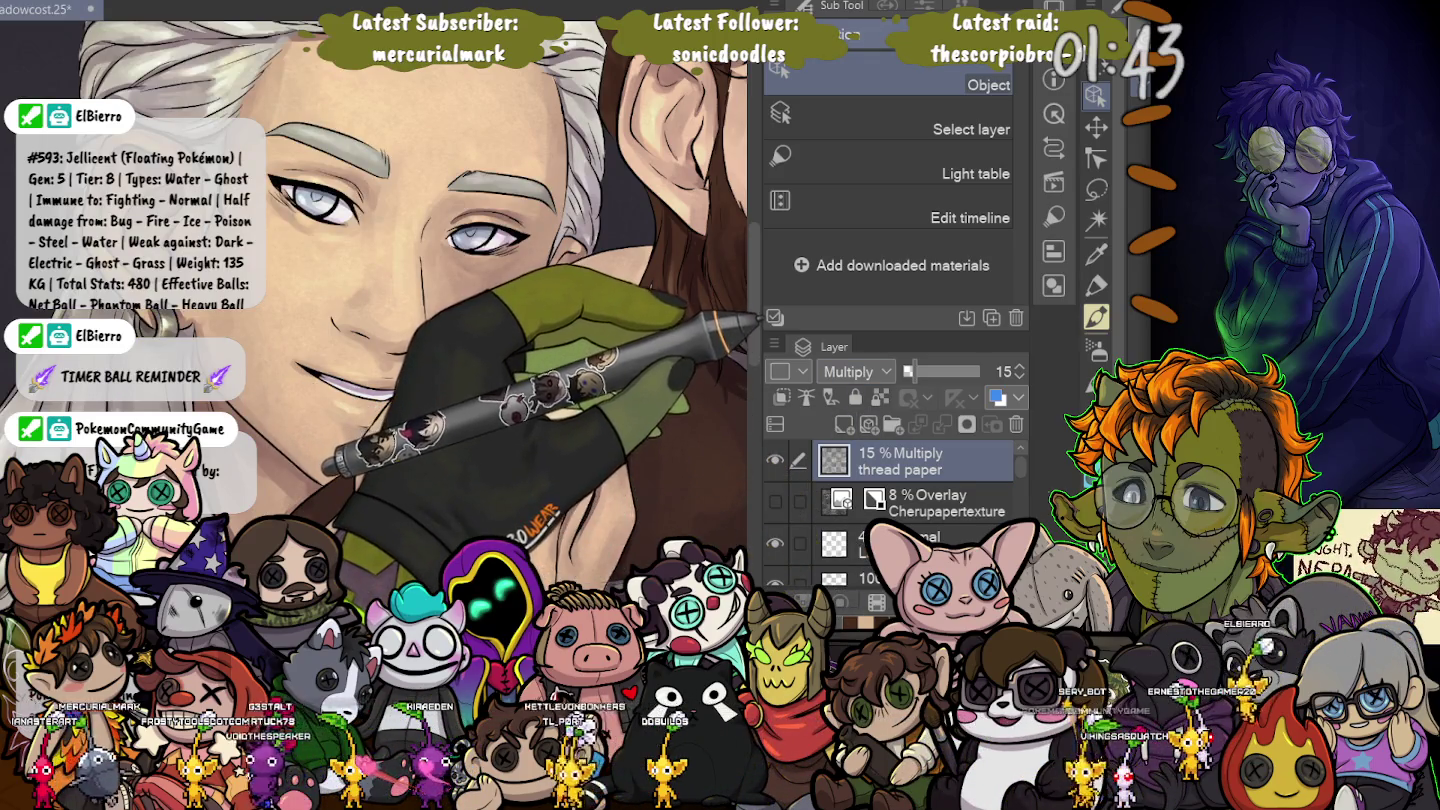
Cycle thread paper through Glow dodge, Lighten, Screen and Soft light, settling on Hard light at 15%.
click(855, 372)
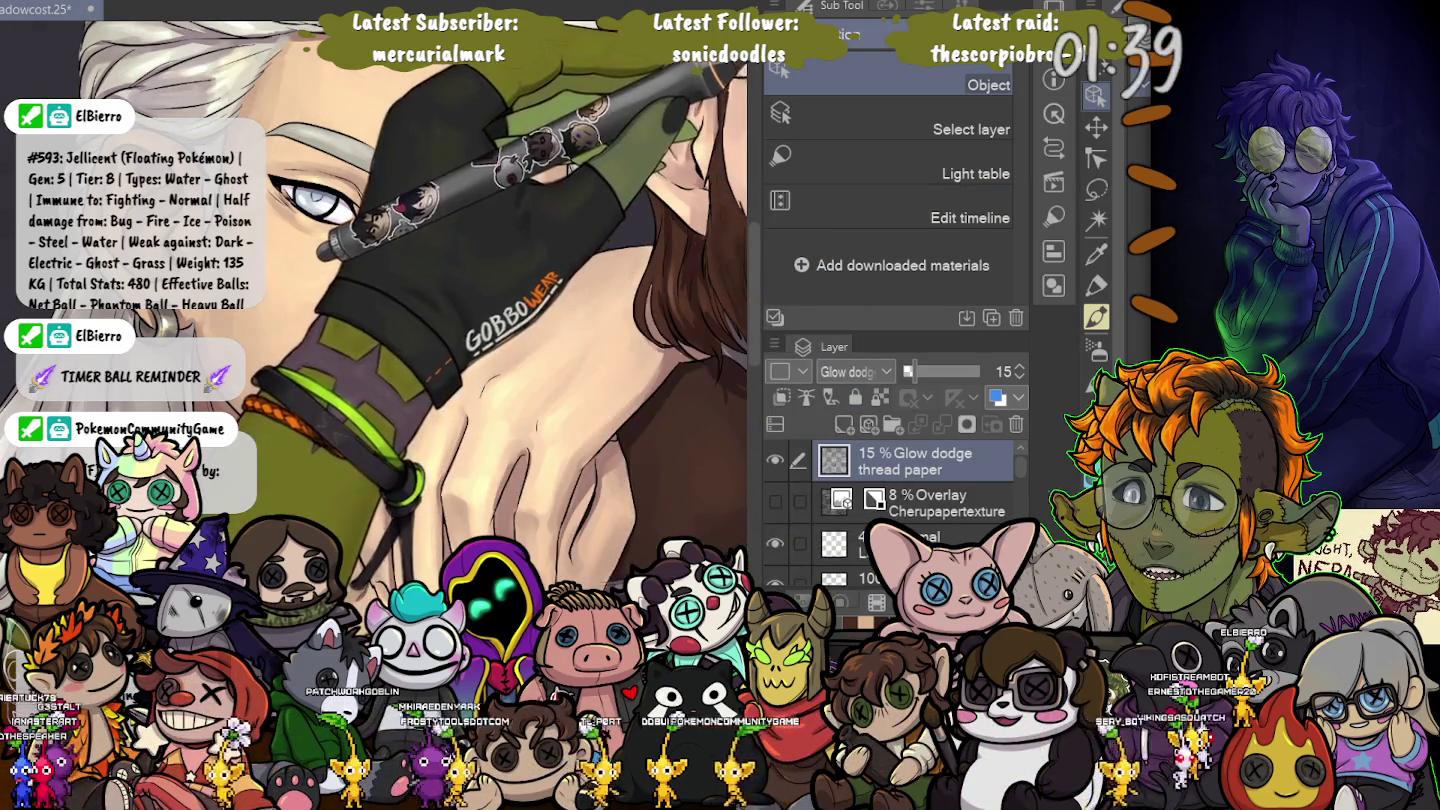
key(Up)
key(Up)
key(Up)
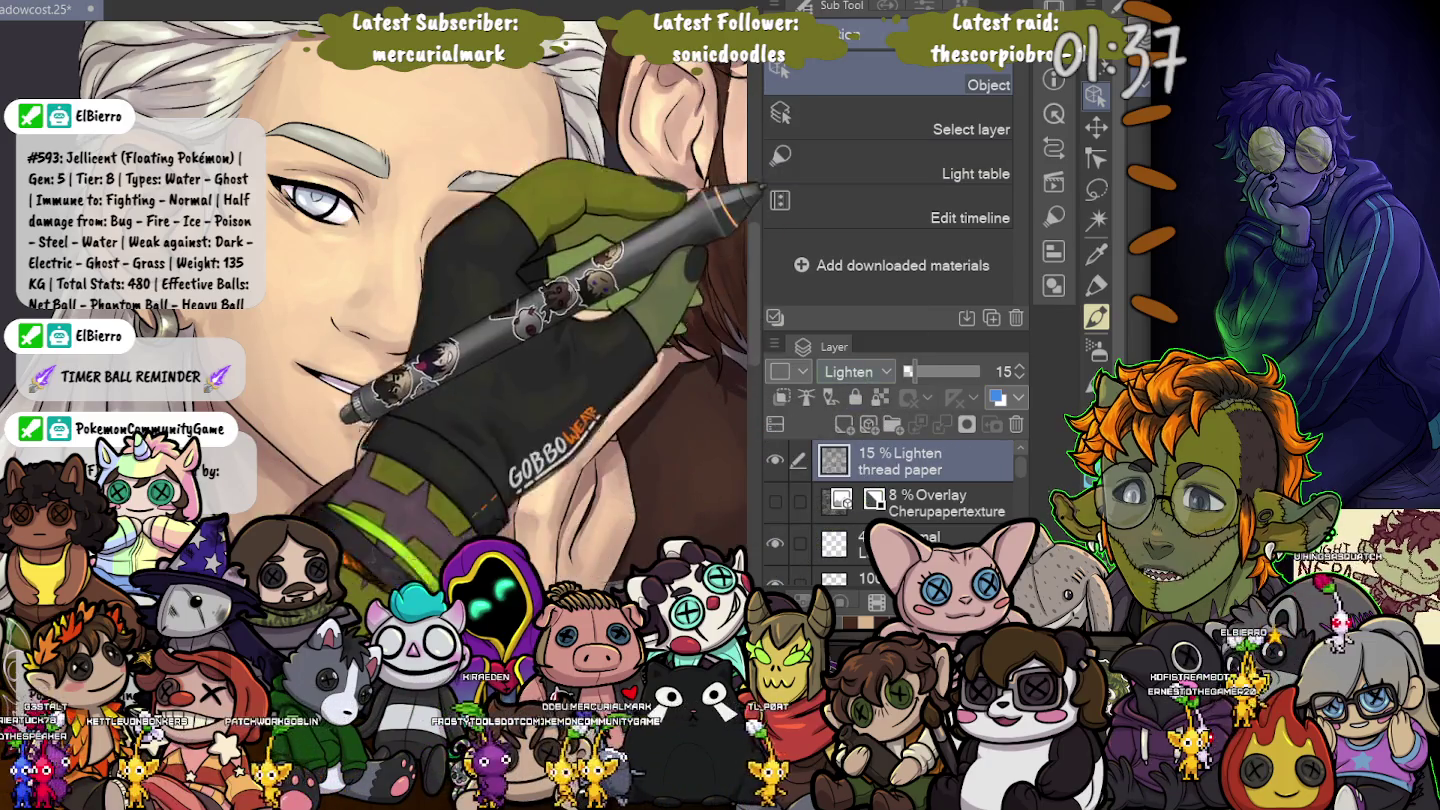
key(Down)
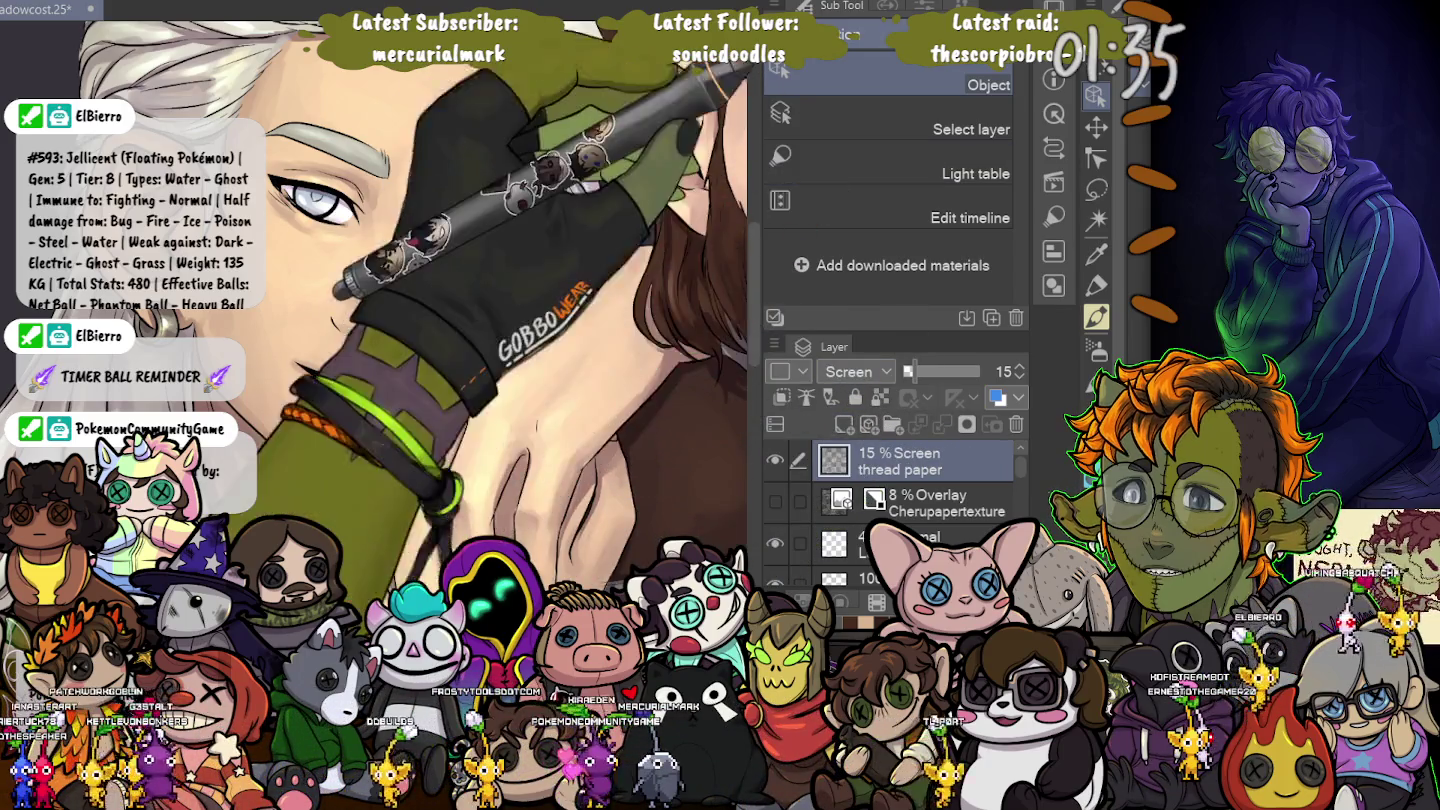
key(Down)
key(Down)
key(Down)
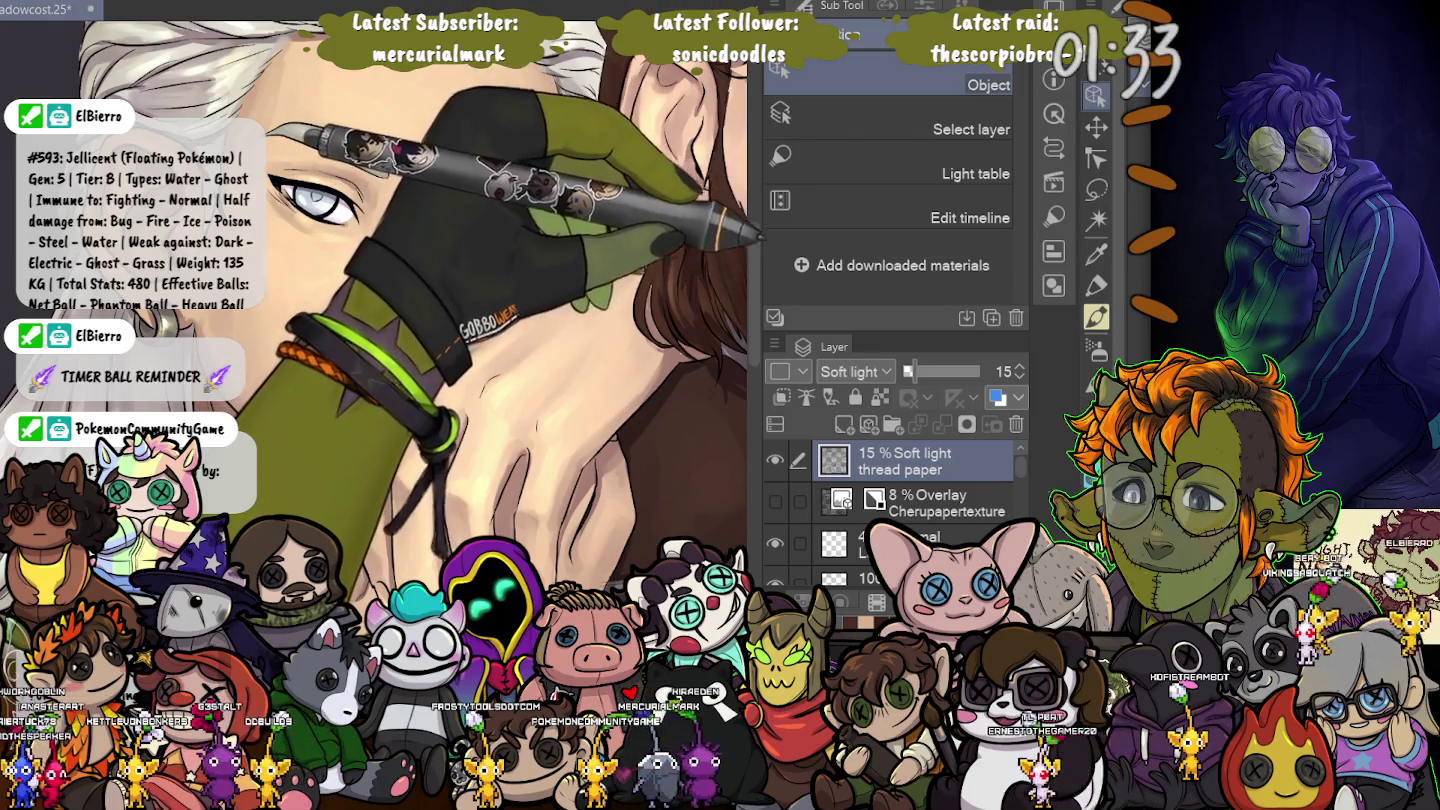
key(Down)
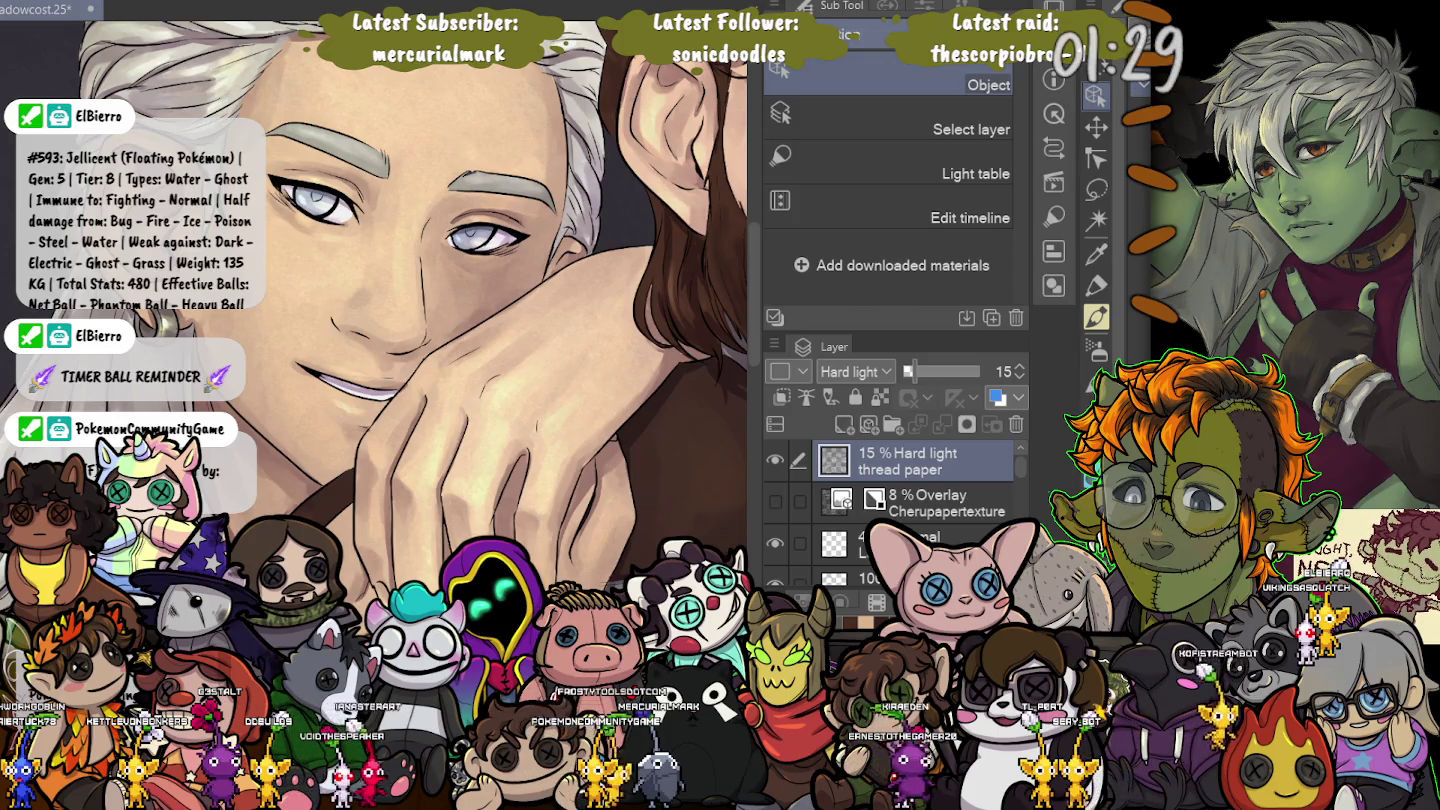
scroll(420, 301, down, 5)
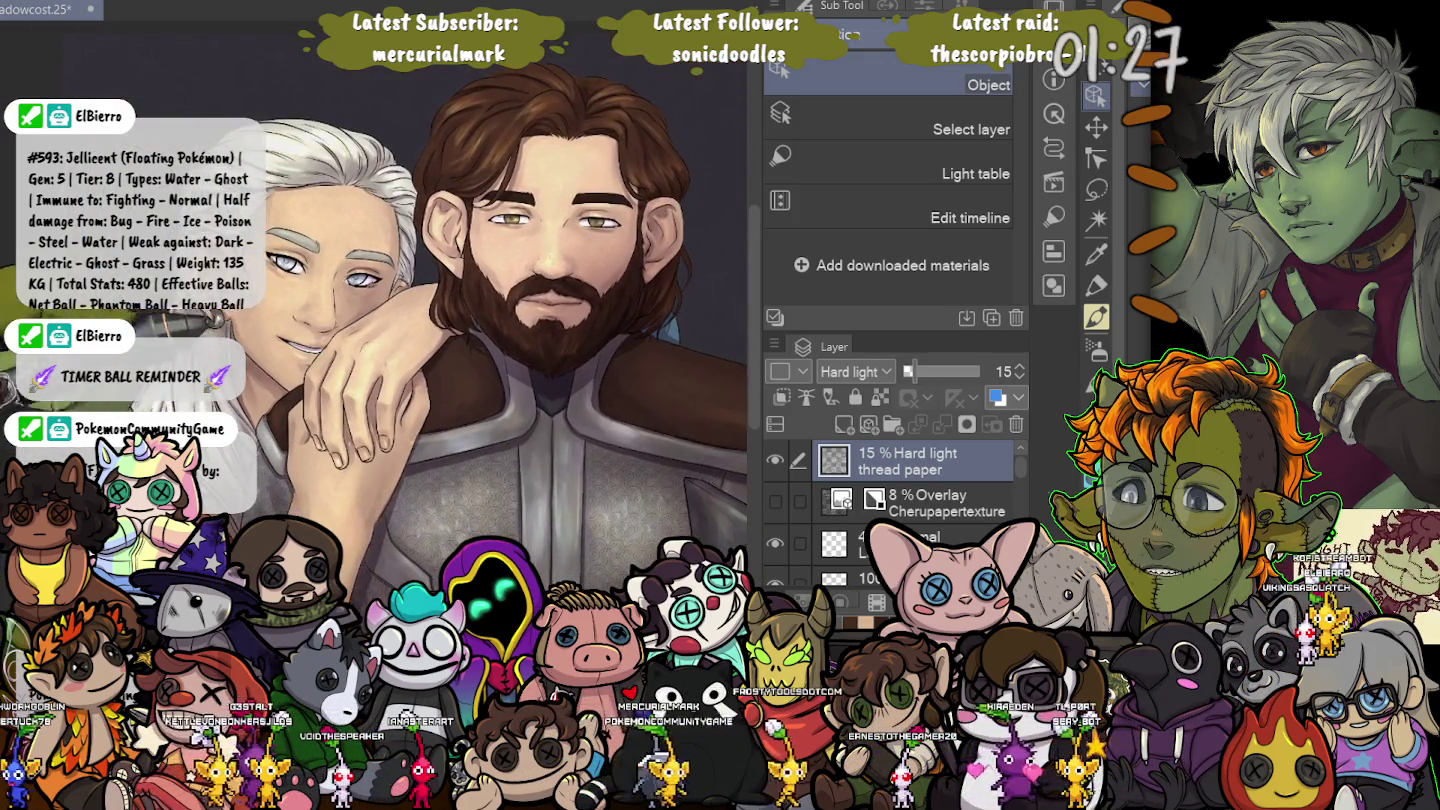
scroll(380, 320, down, 2)
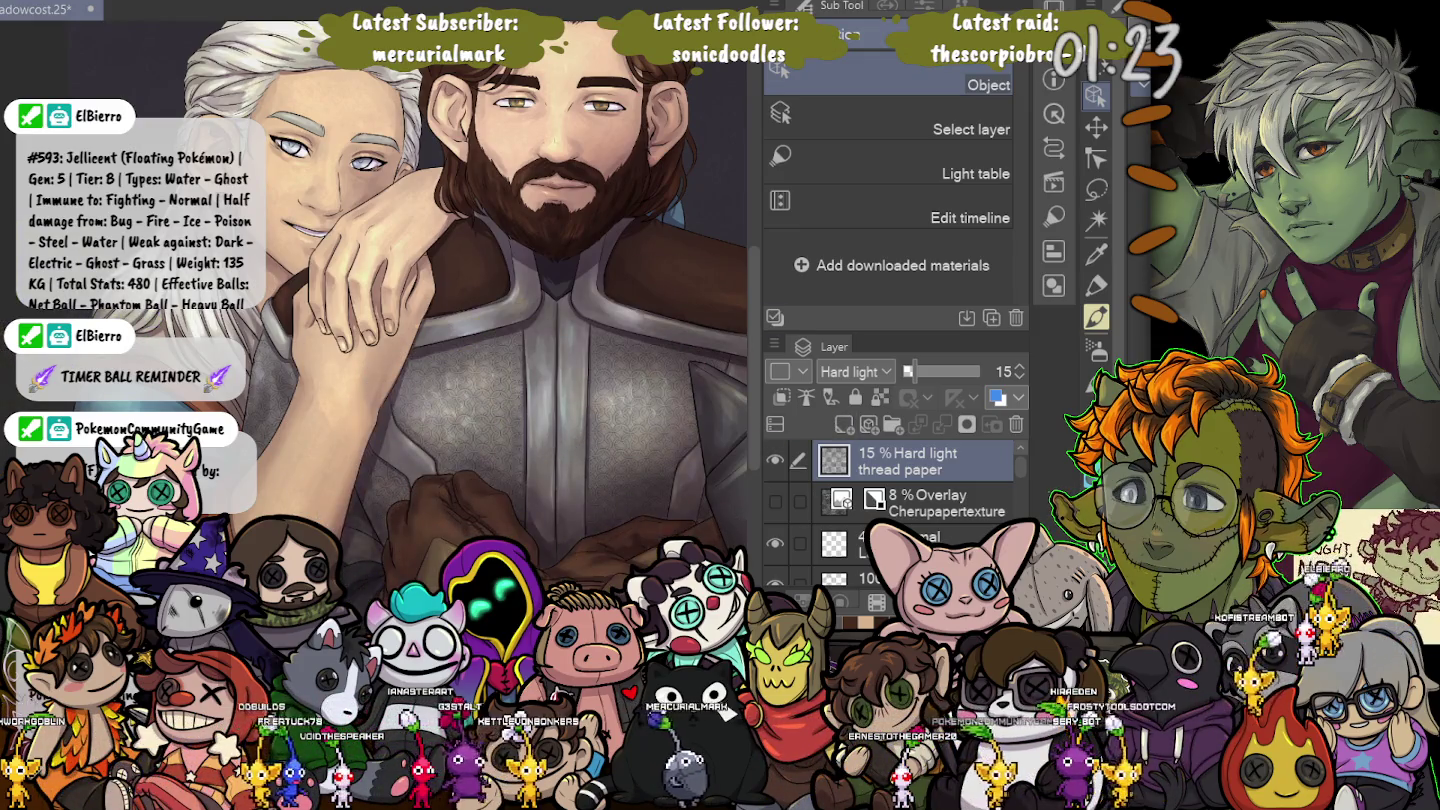
scroll(890, 510, down, 3)
scroll(890, 510, down, 2)
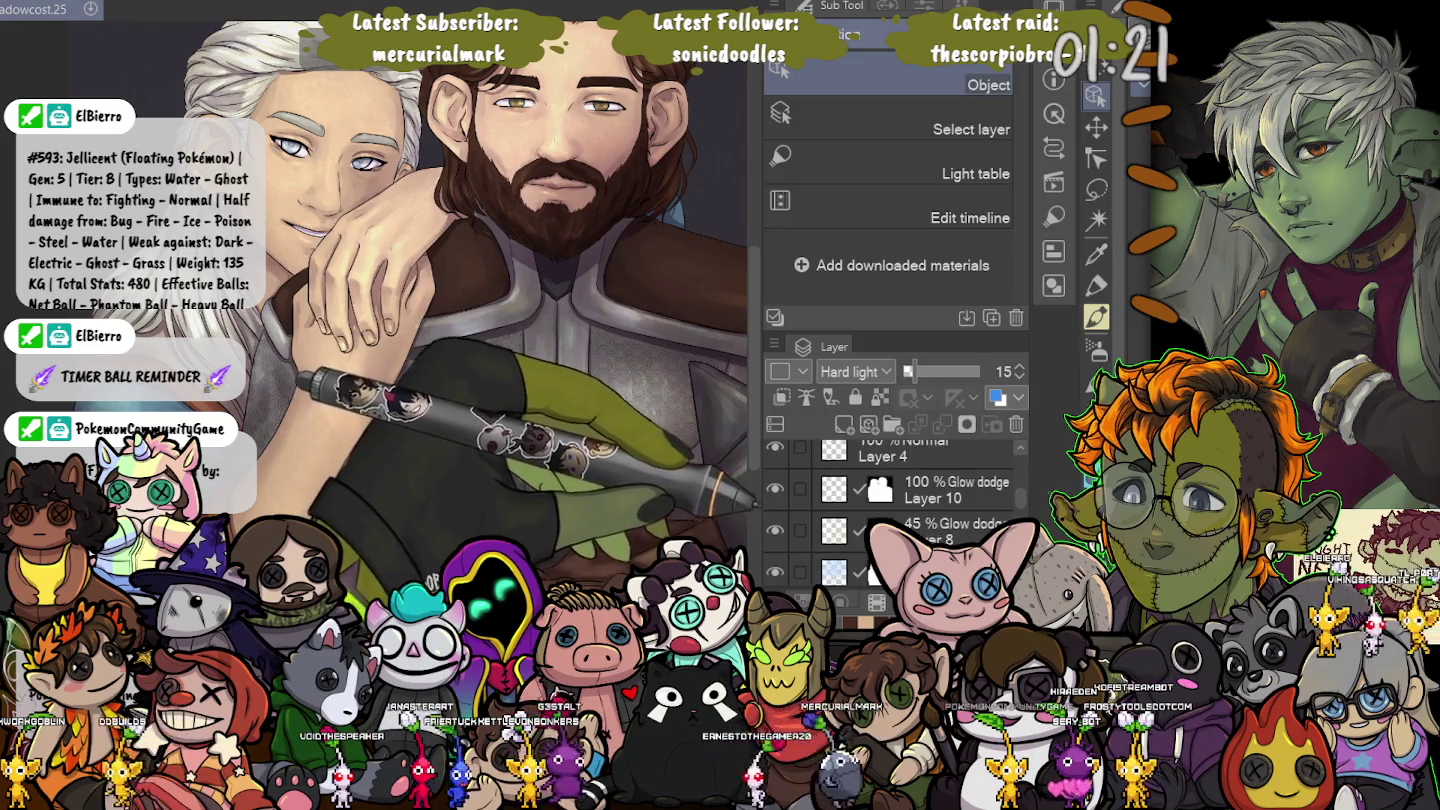
Select the bottom photo layer and hide the side palettes for a bigger canvas.
scroll(890, 506, down, 2)
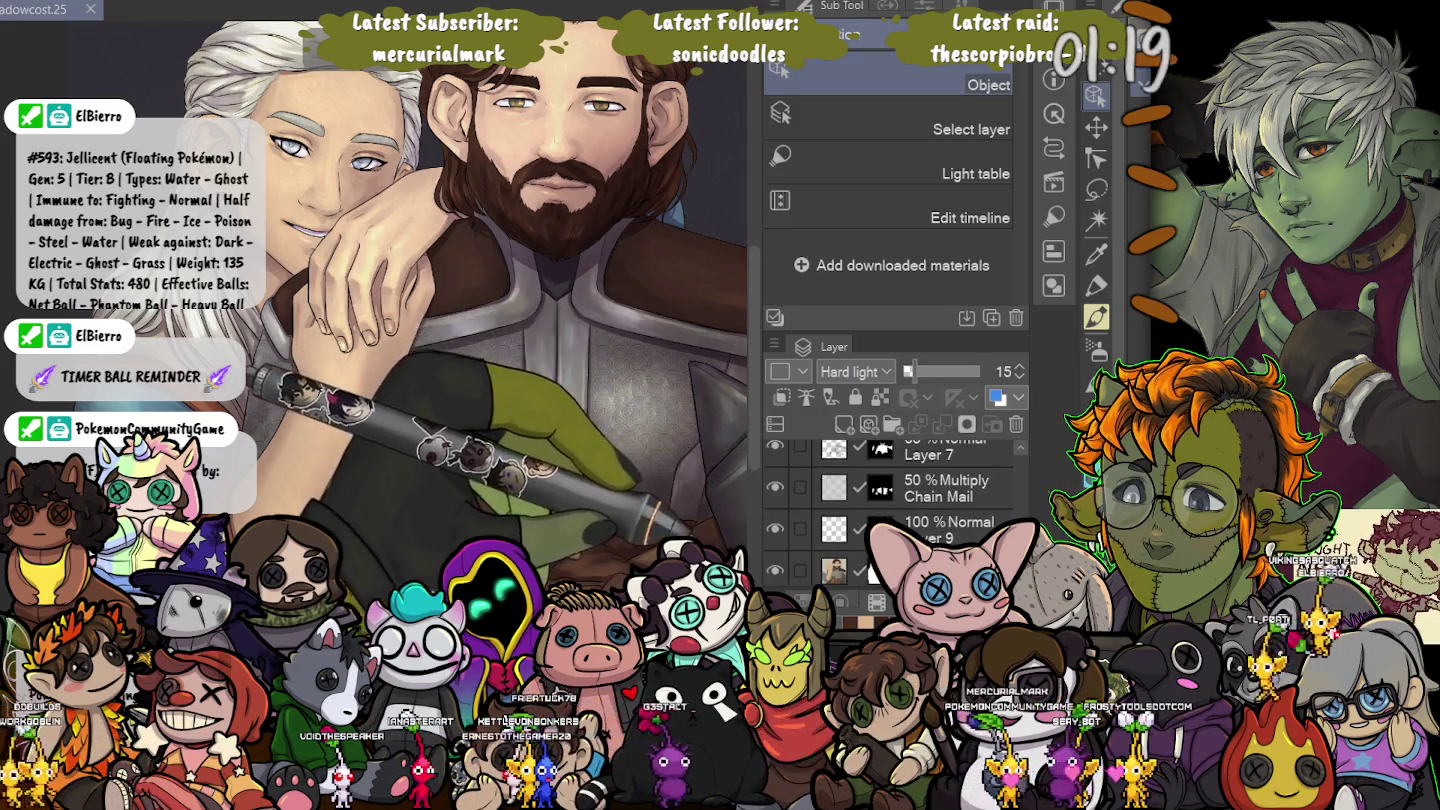
click(900, 564)
scroll(566, 133, up, 5)
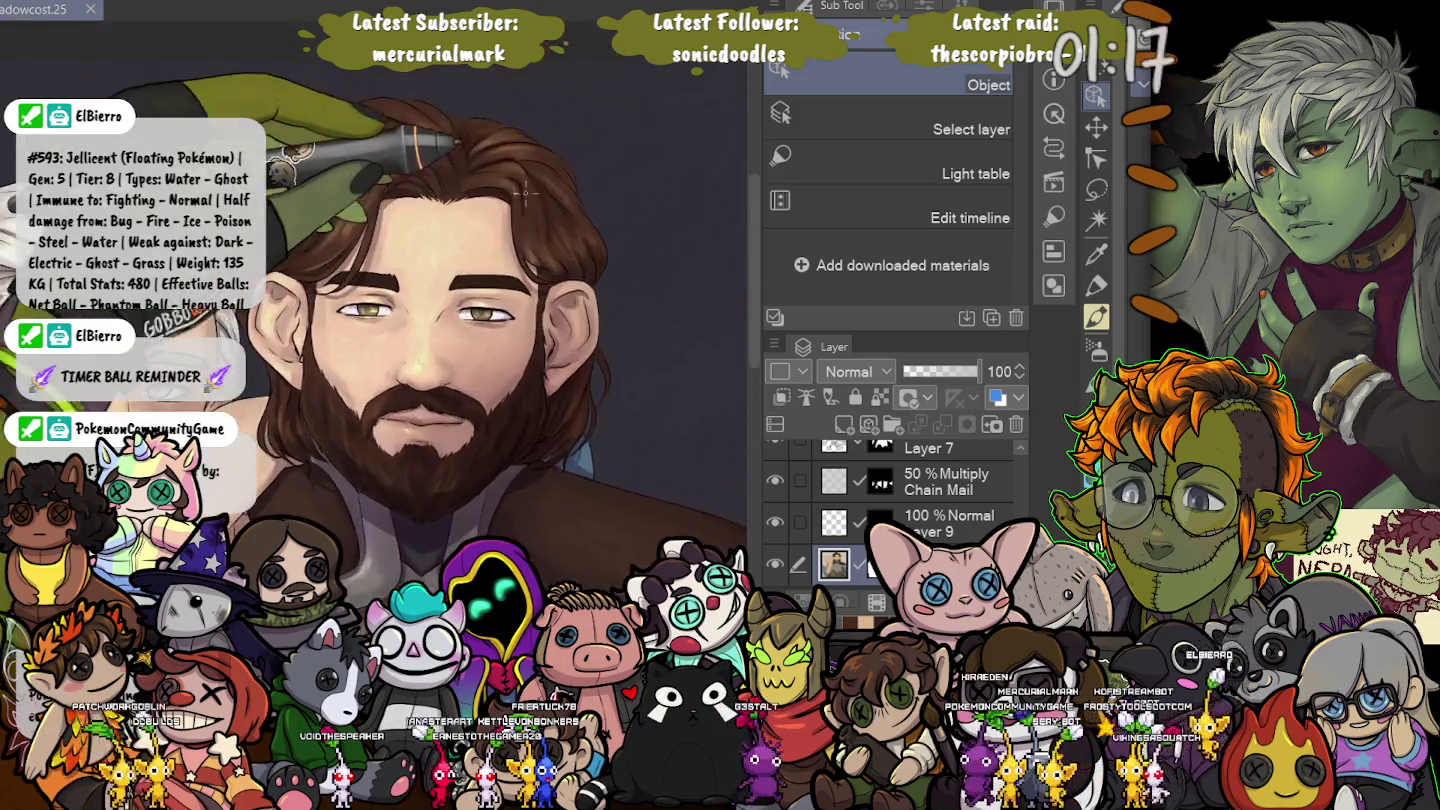
scroll(566, 132, up, 5)
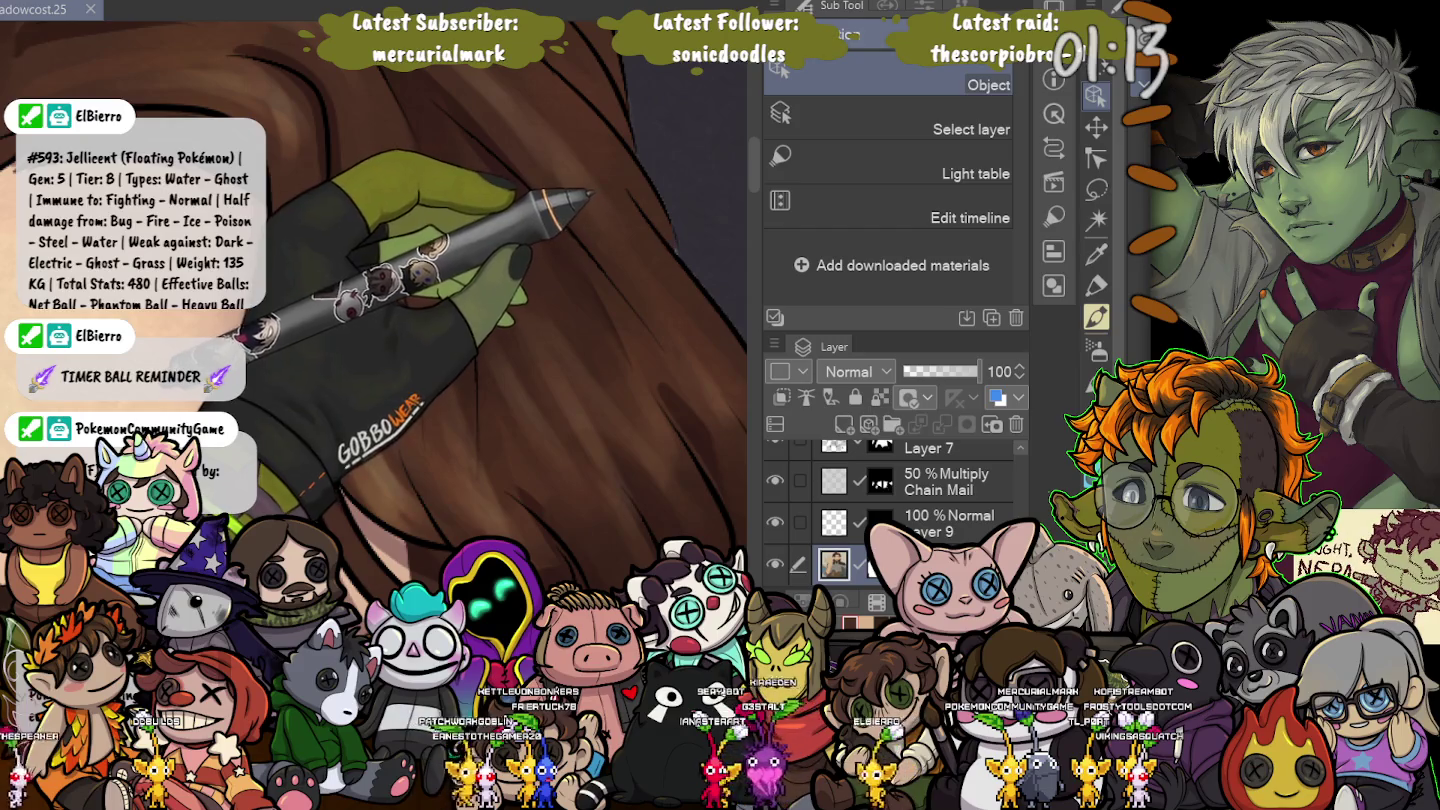
key(Tab)
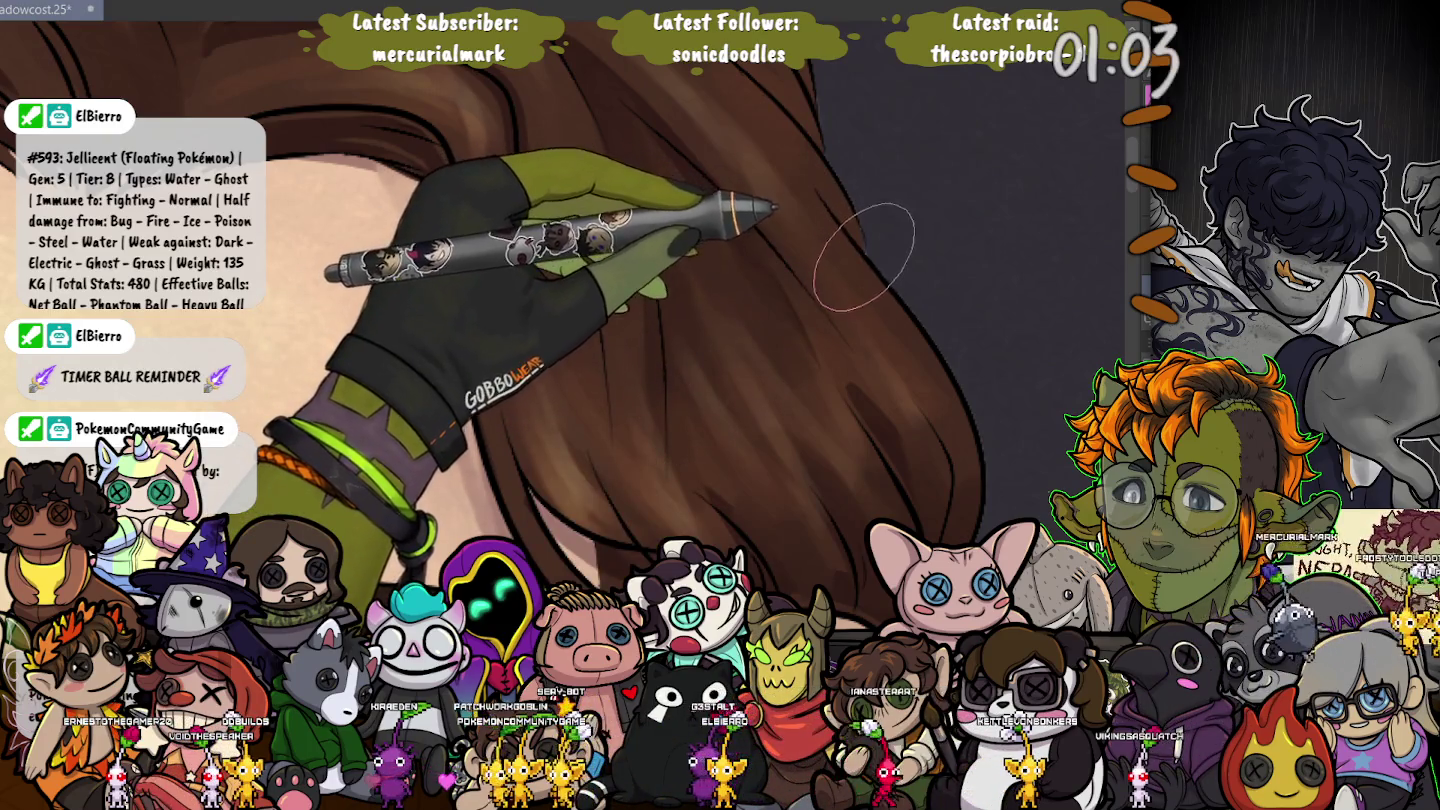
Zoom in on the hair and paint lighter highlight strands, then check the ear and lower face.
key(ctrl+minus)
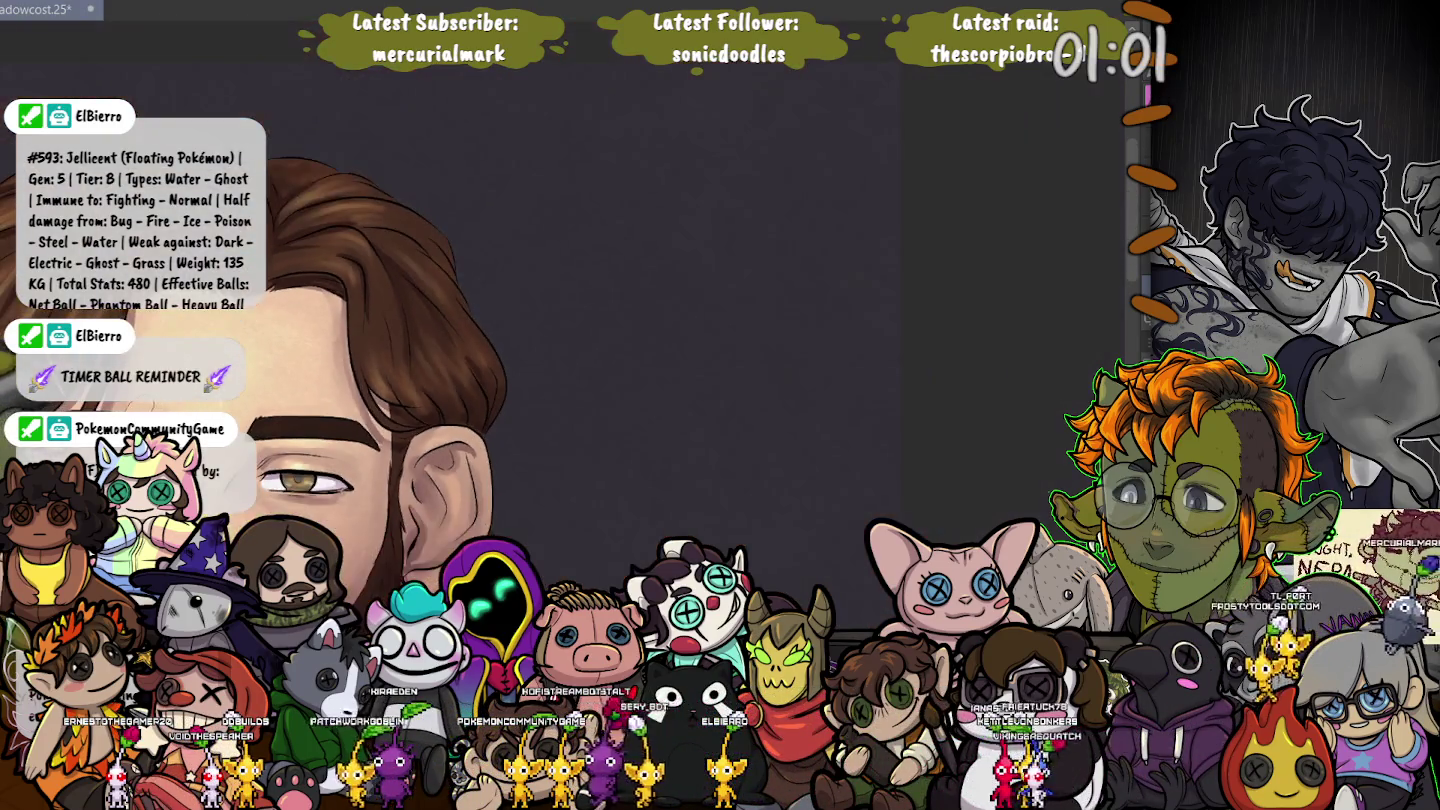
key(ctrl+plus)
key(ctrl+plus)
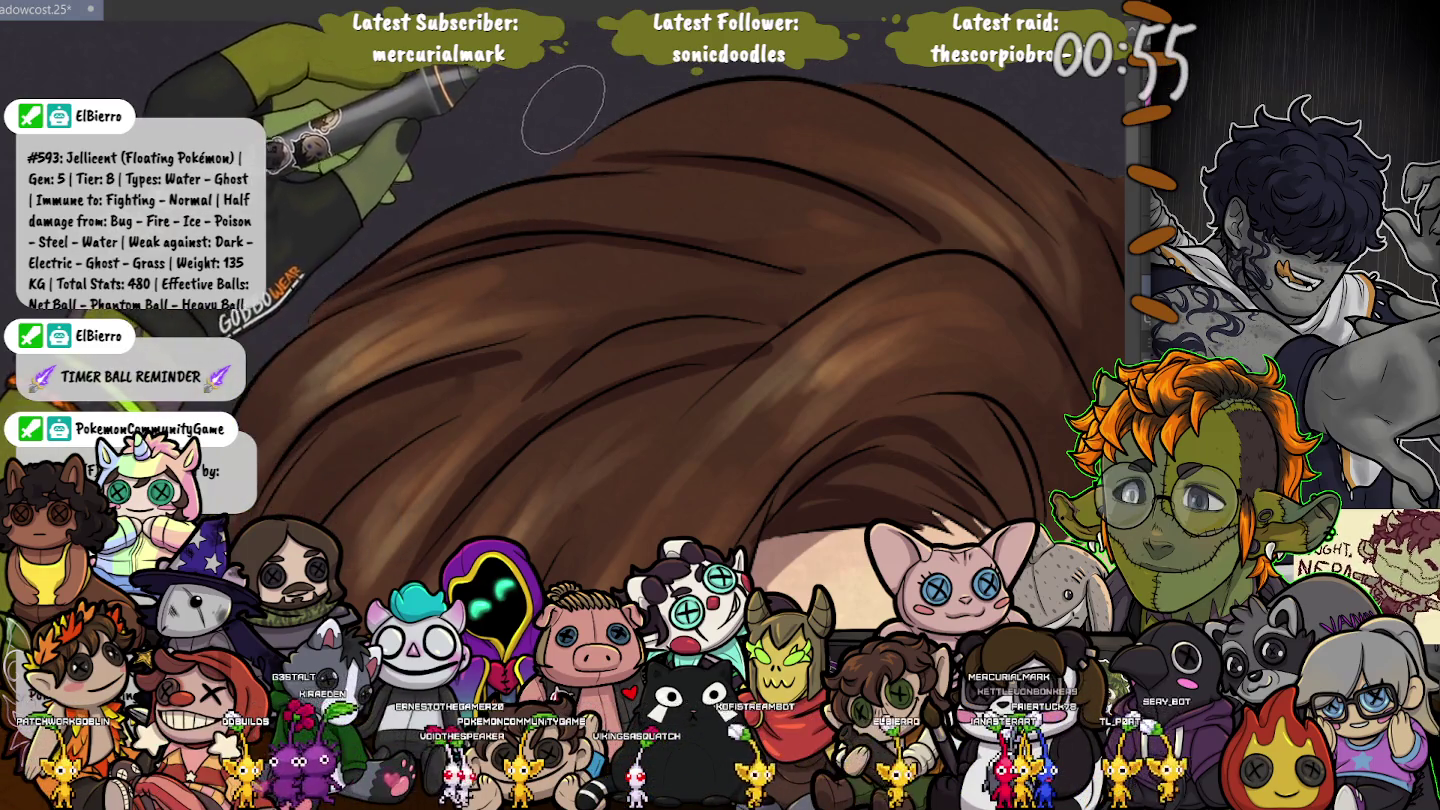
drag(840, 88, 709, 75)
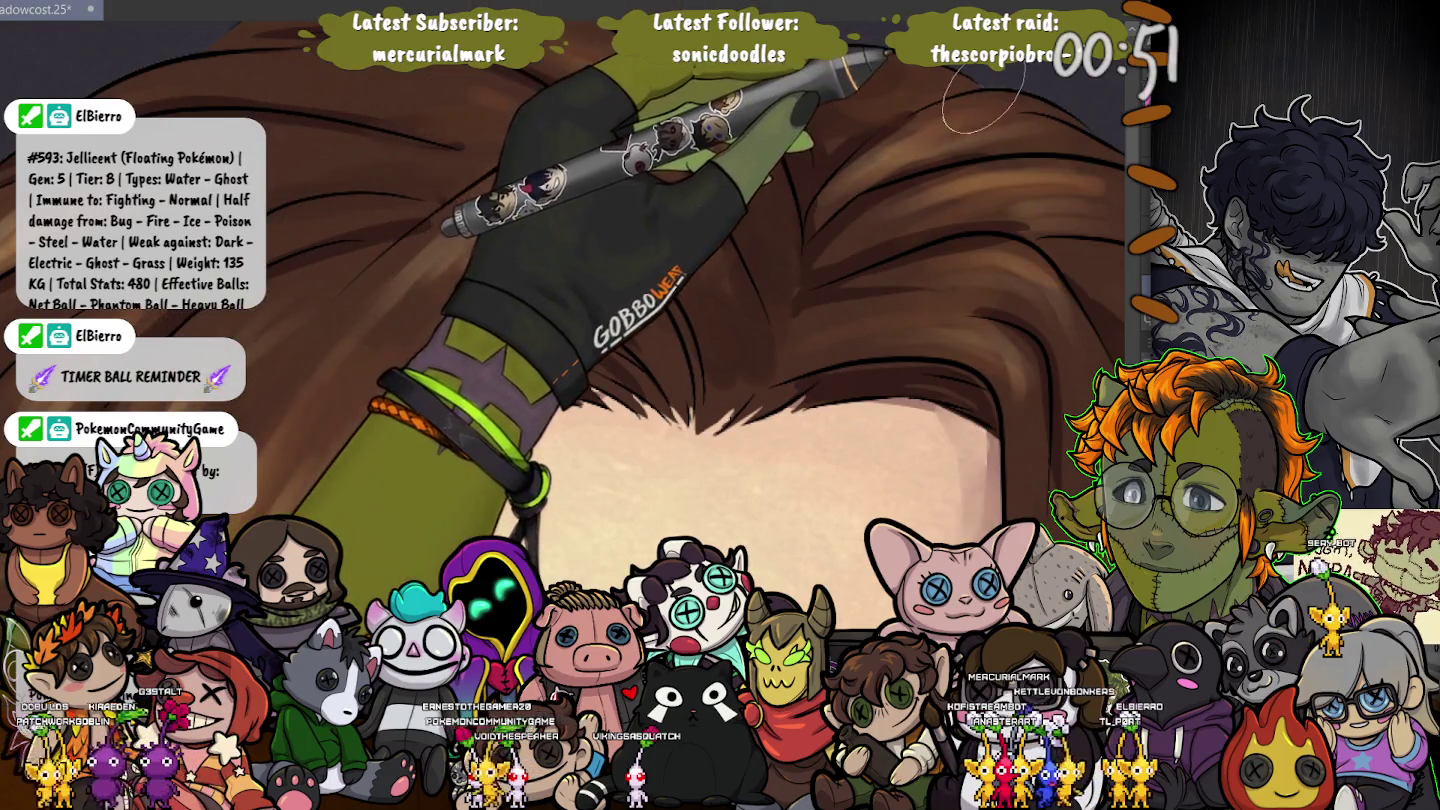
mouse_move(869, 69)
mouse_down()
mouse_move(579, 141)
mouse_move(575, 86)
mouse_up()
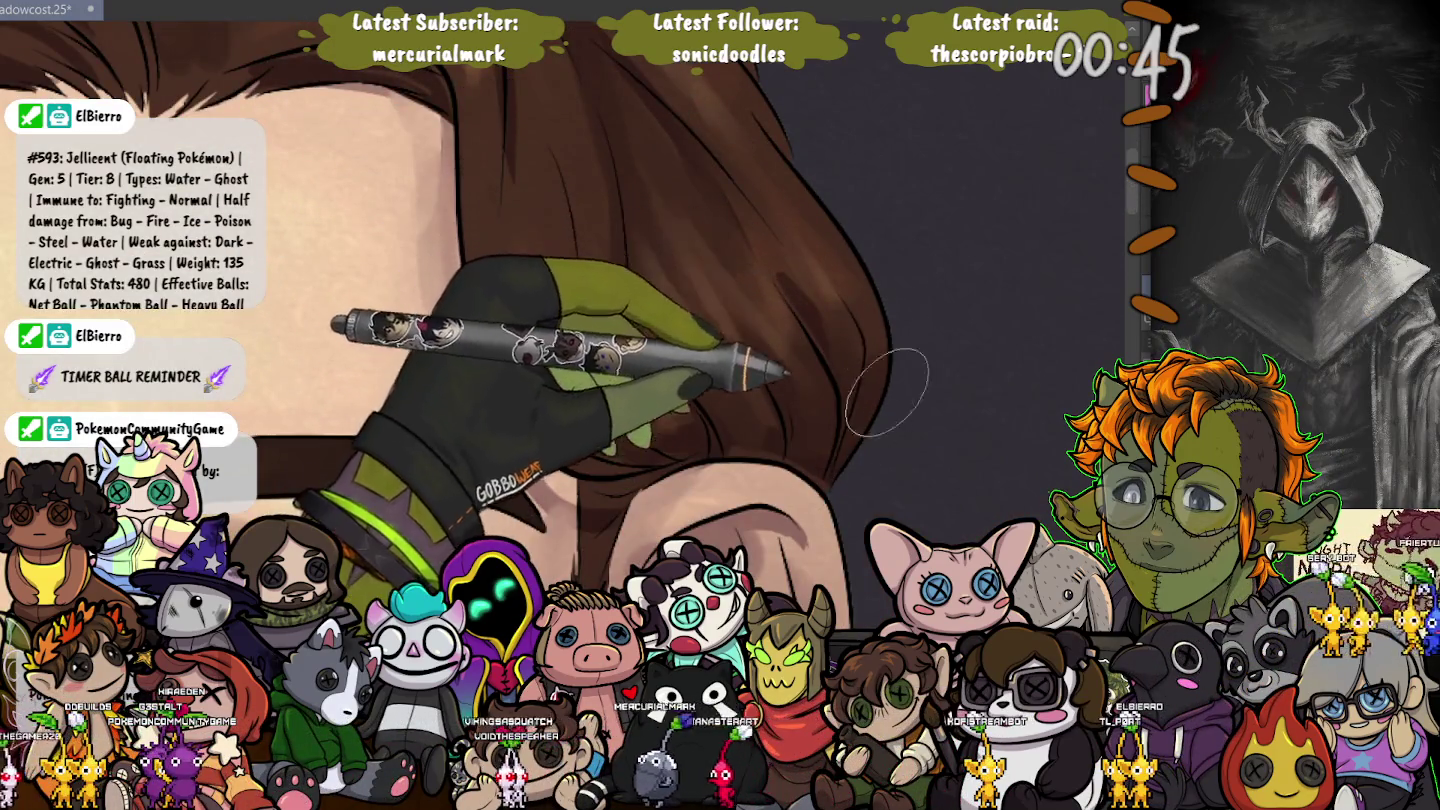
drag(875, 283, 443, 245)
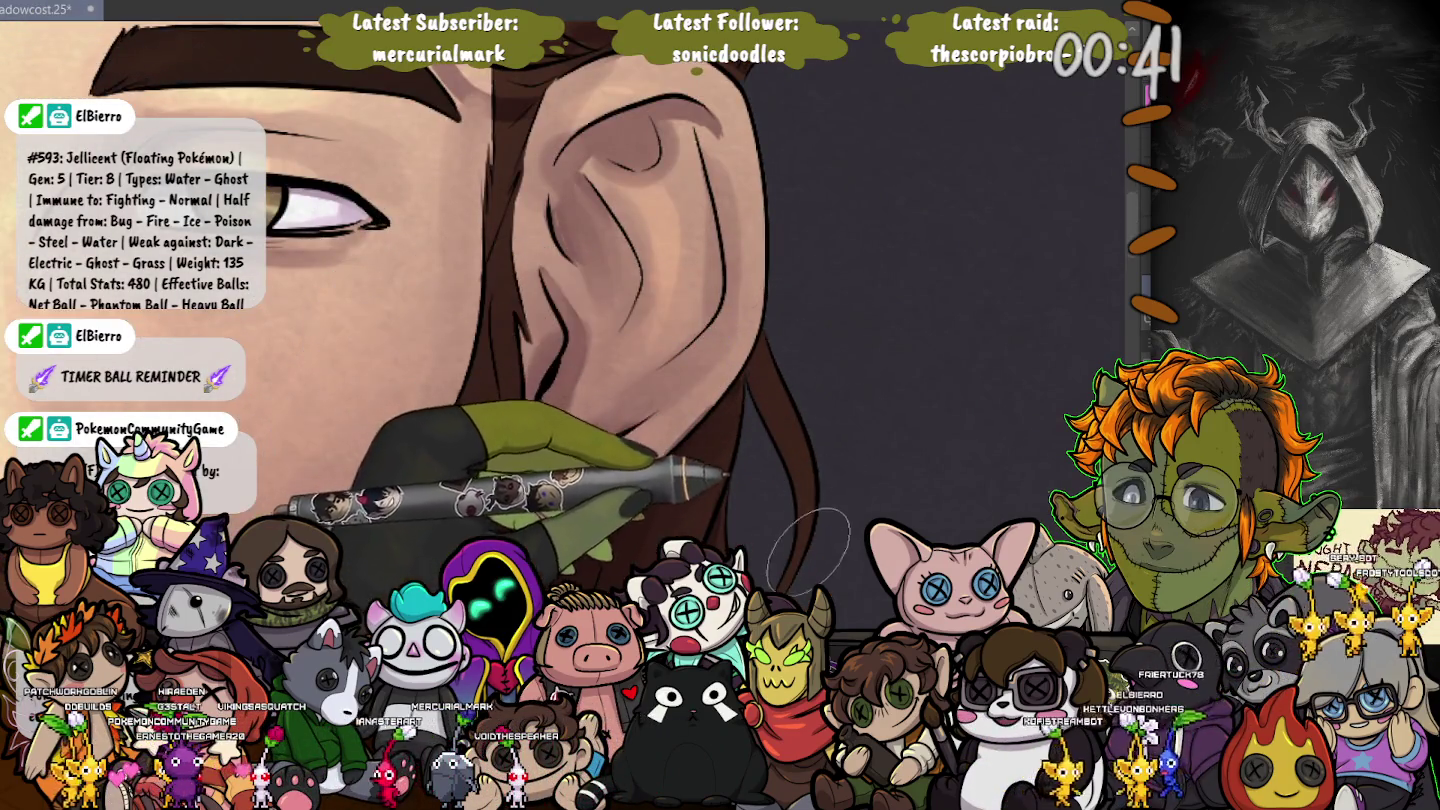
drag(660, 491, 662, 203)
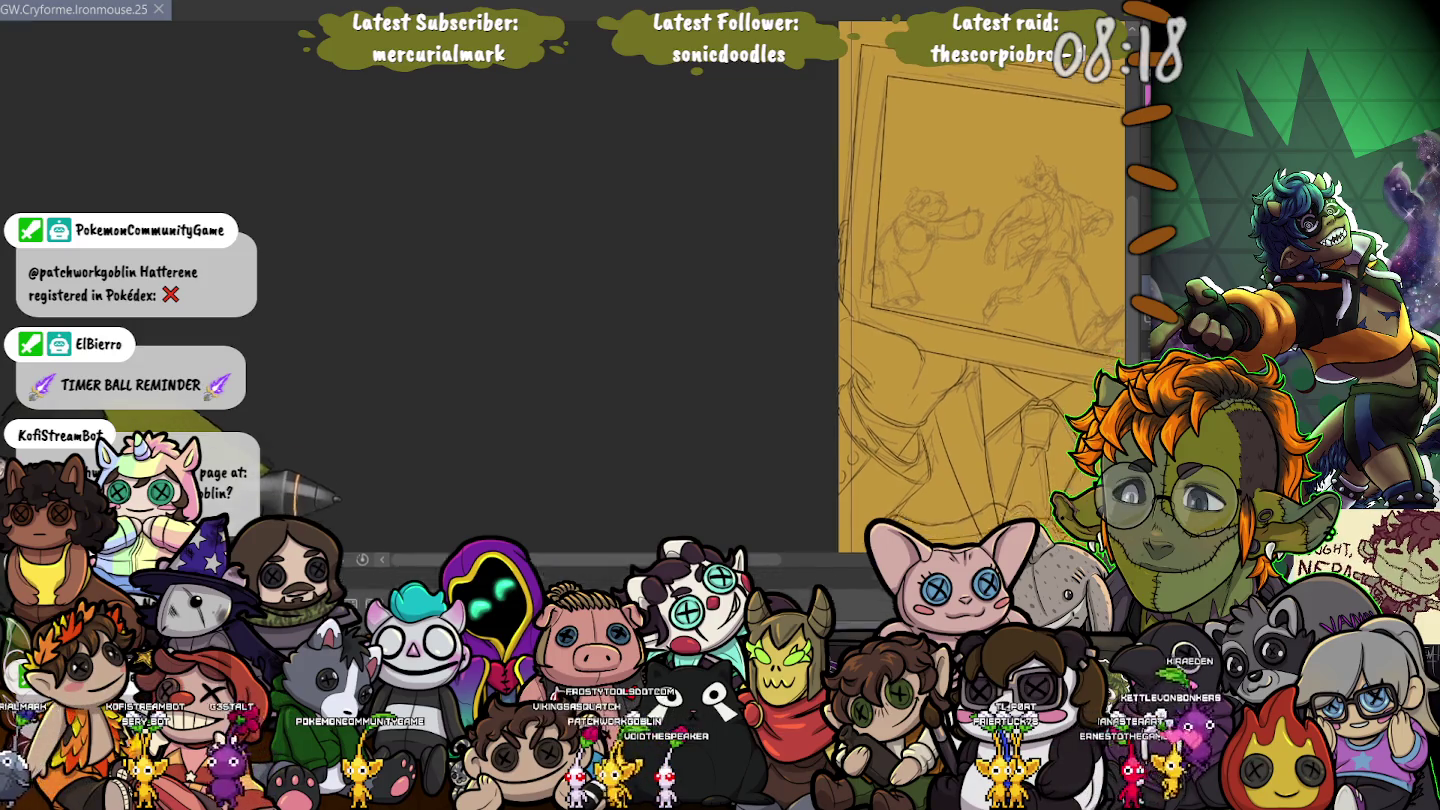
scroll(750, 208, right, 3)
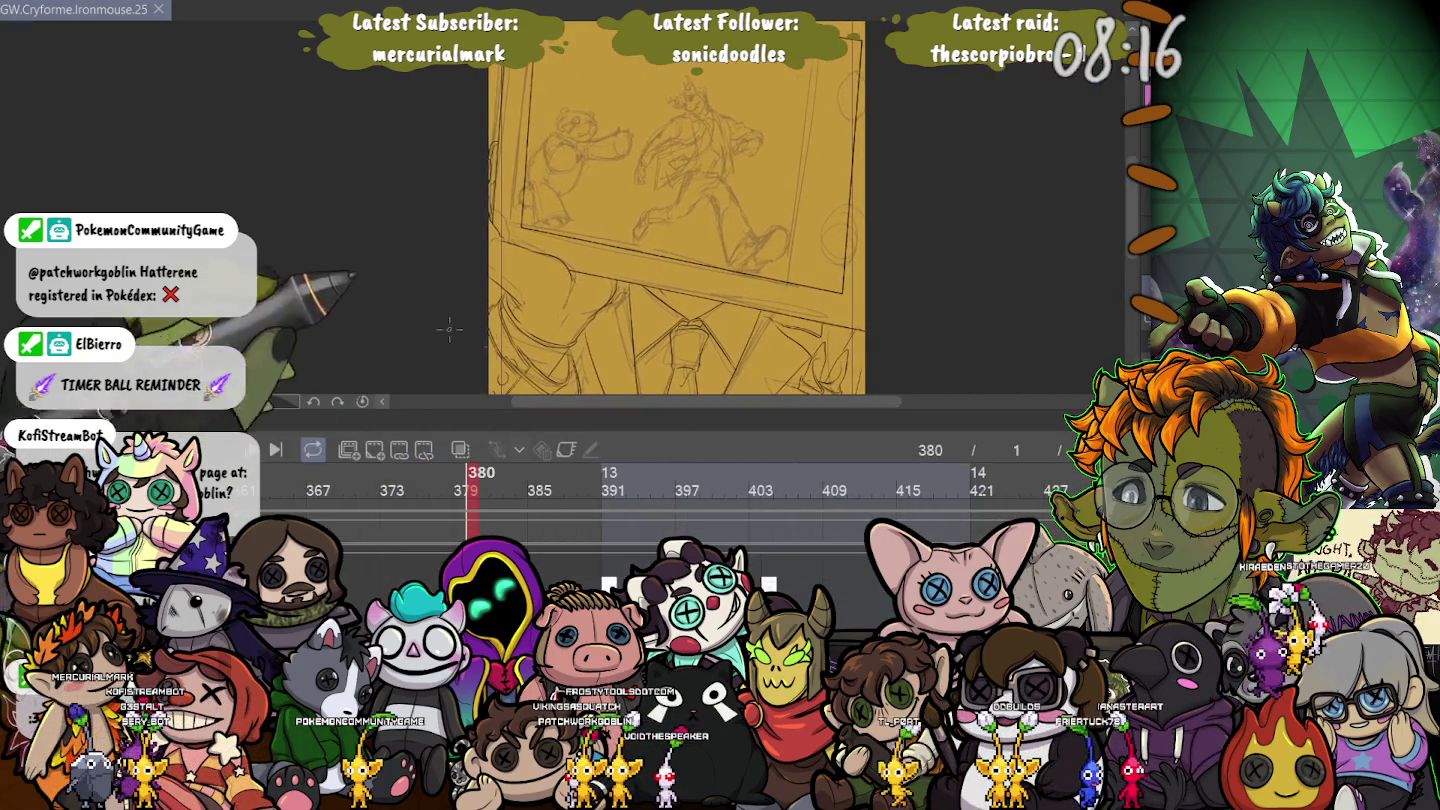
scroll(679, 490, left, 2)
scroll(680, 490, left, 5)
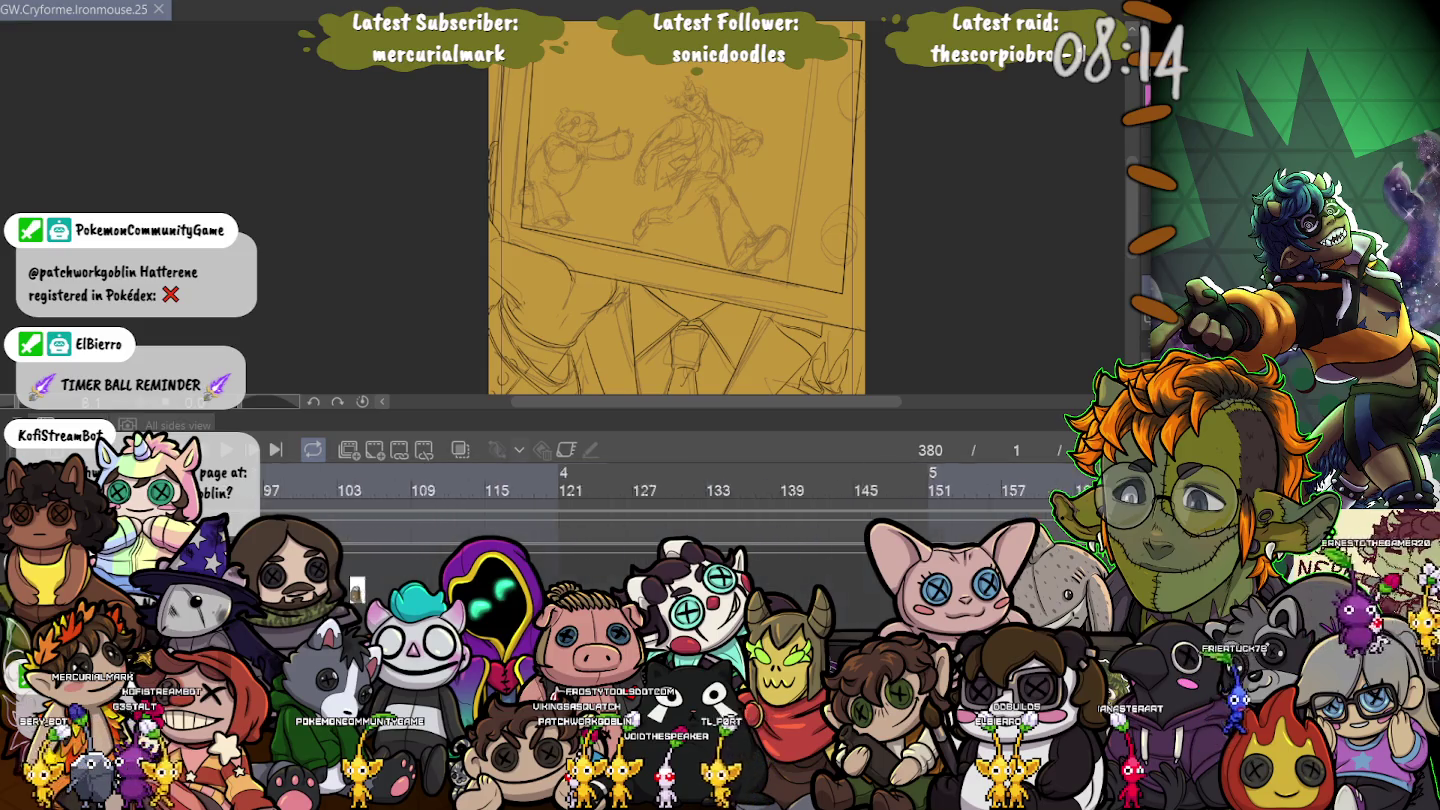
scroll(679, 490, left, 4)
scroll(680, 490, left, 2)
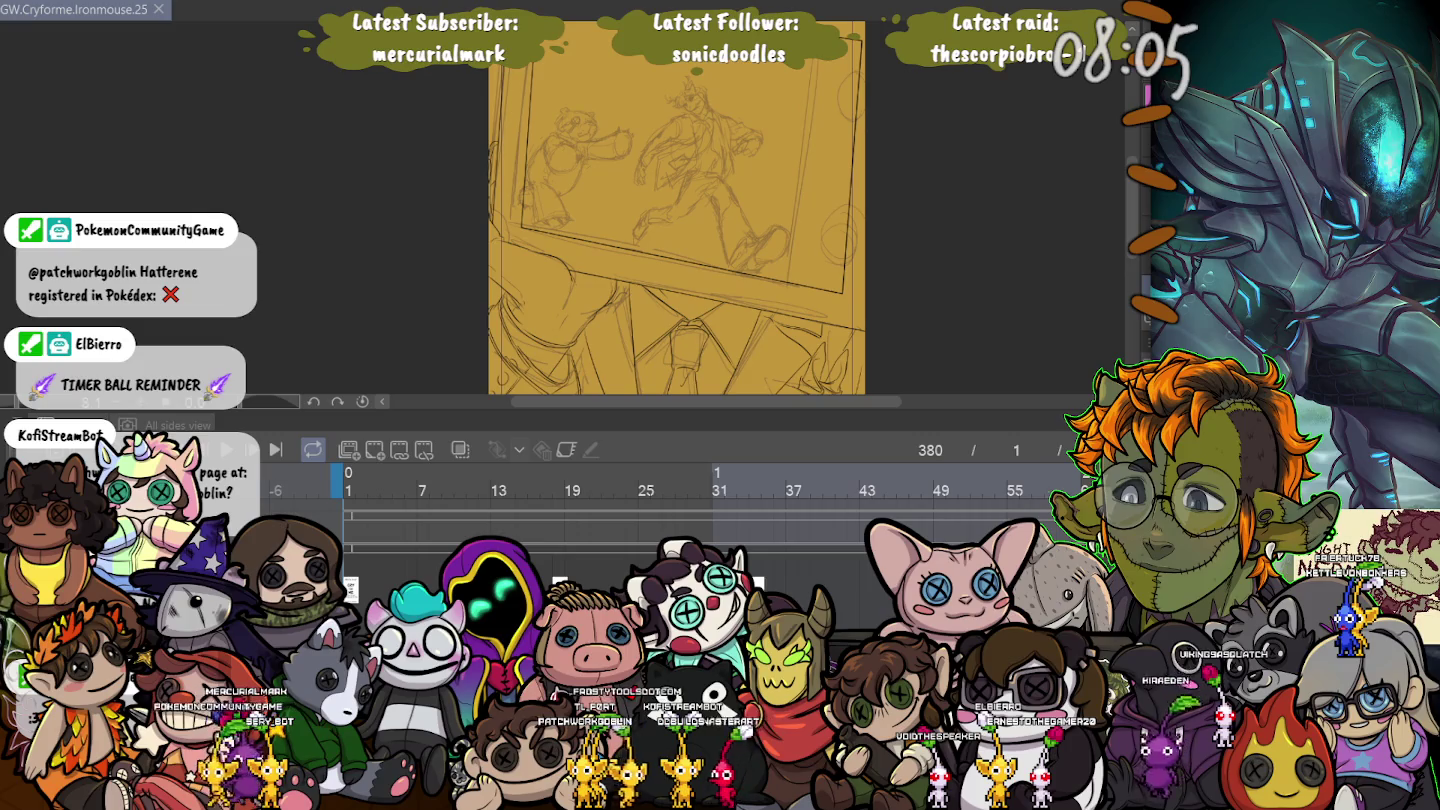
scroll(679, 490, right, 1)
scroll(680, 491, right, 1)
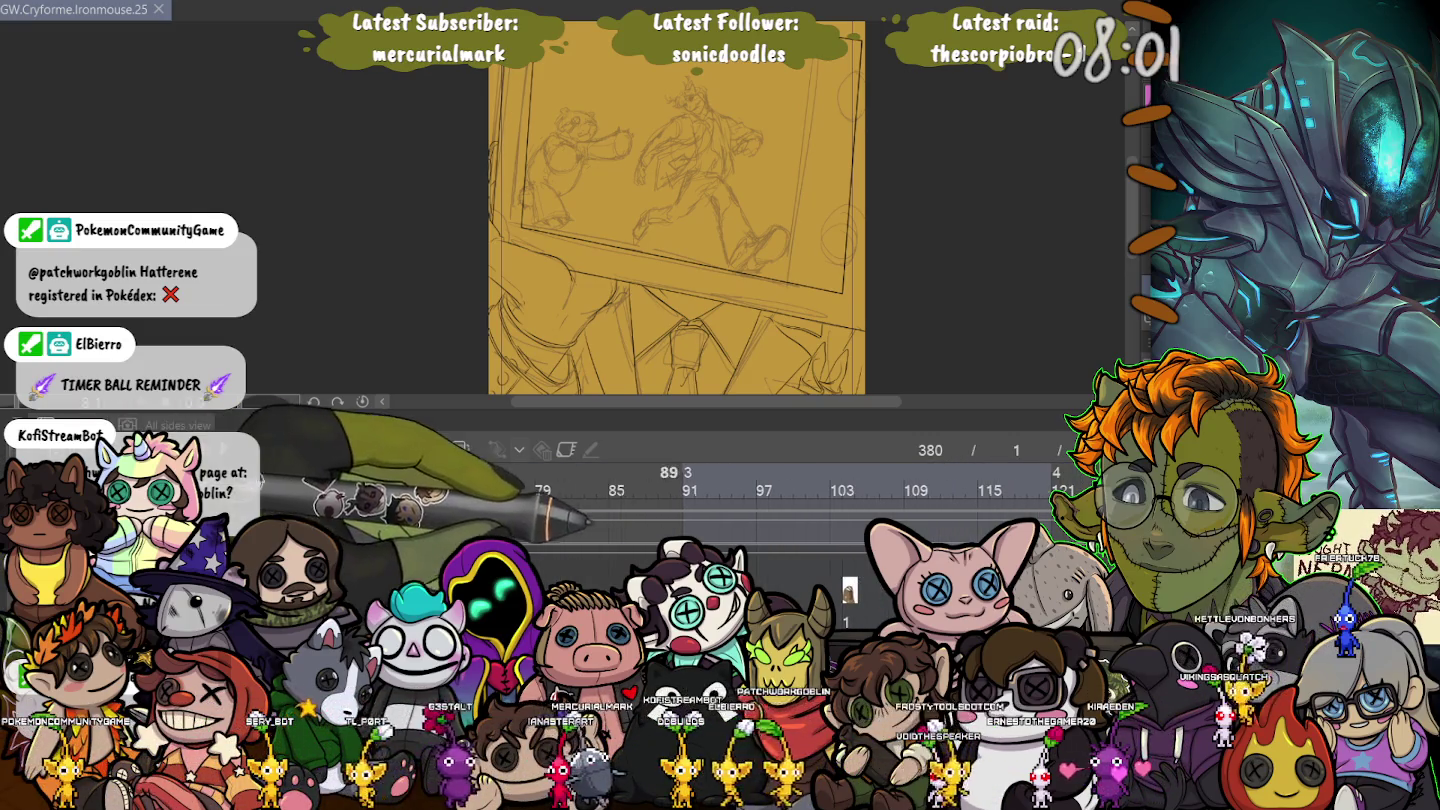
click(686, 474)
scroll(686, 211, up, 2)
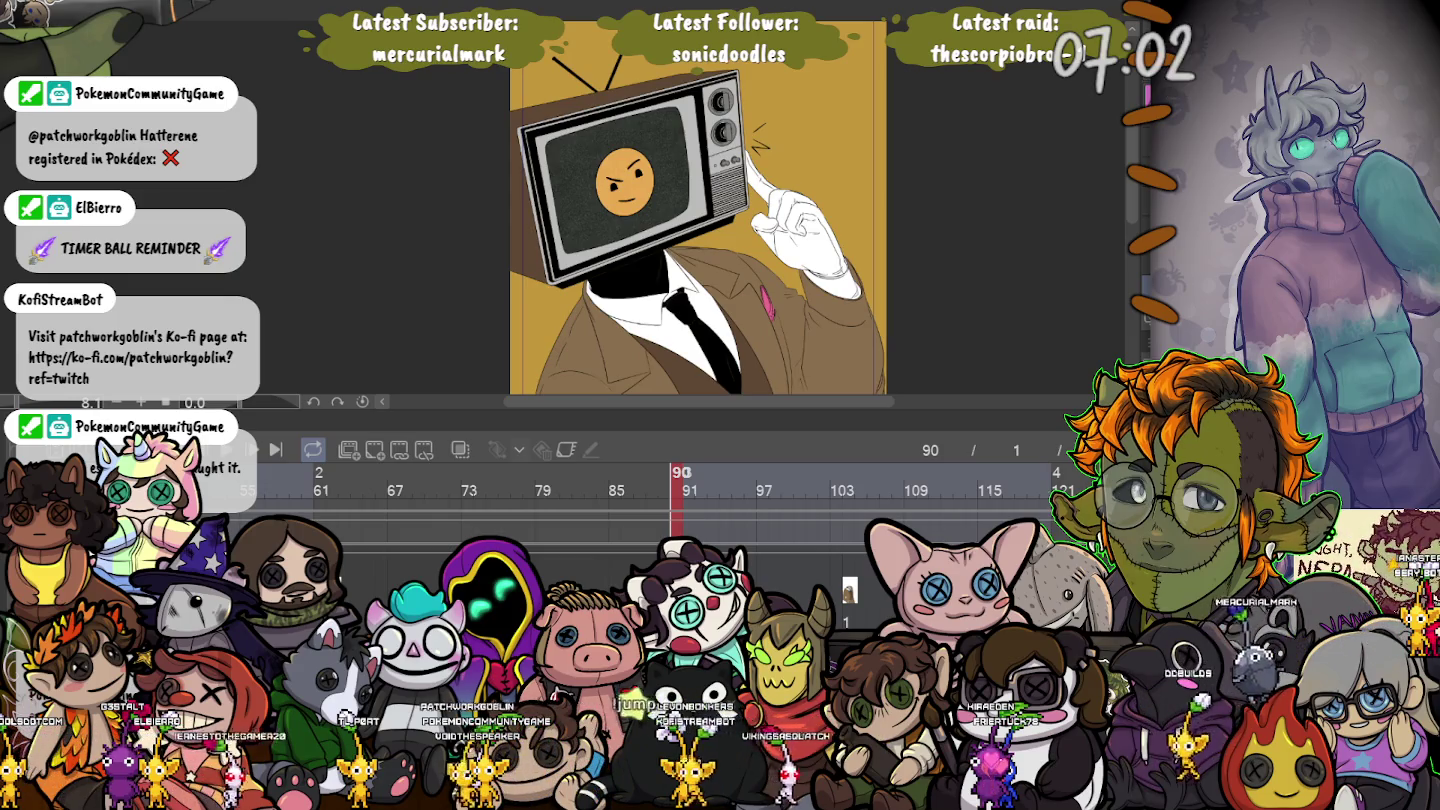
scroll(699, 490, right, 3)
scroll(700, 491, right, 10)
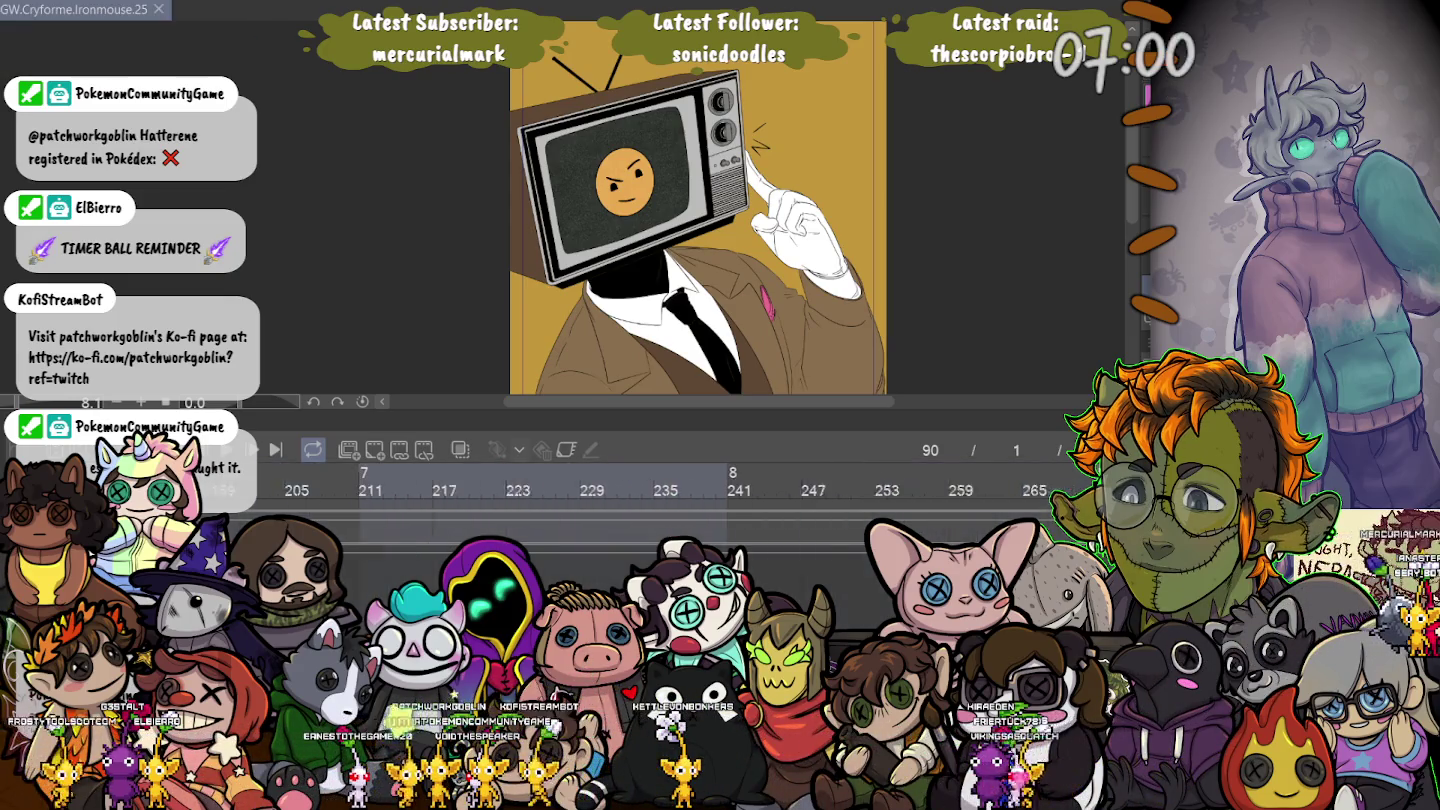
scroll(700, 490, right, 6)
scroll(700, 490, right, 3)
scroll(699, 491, right, 4)
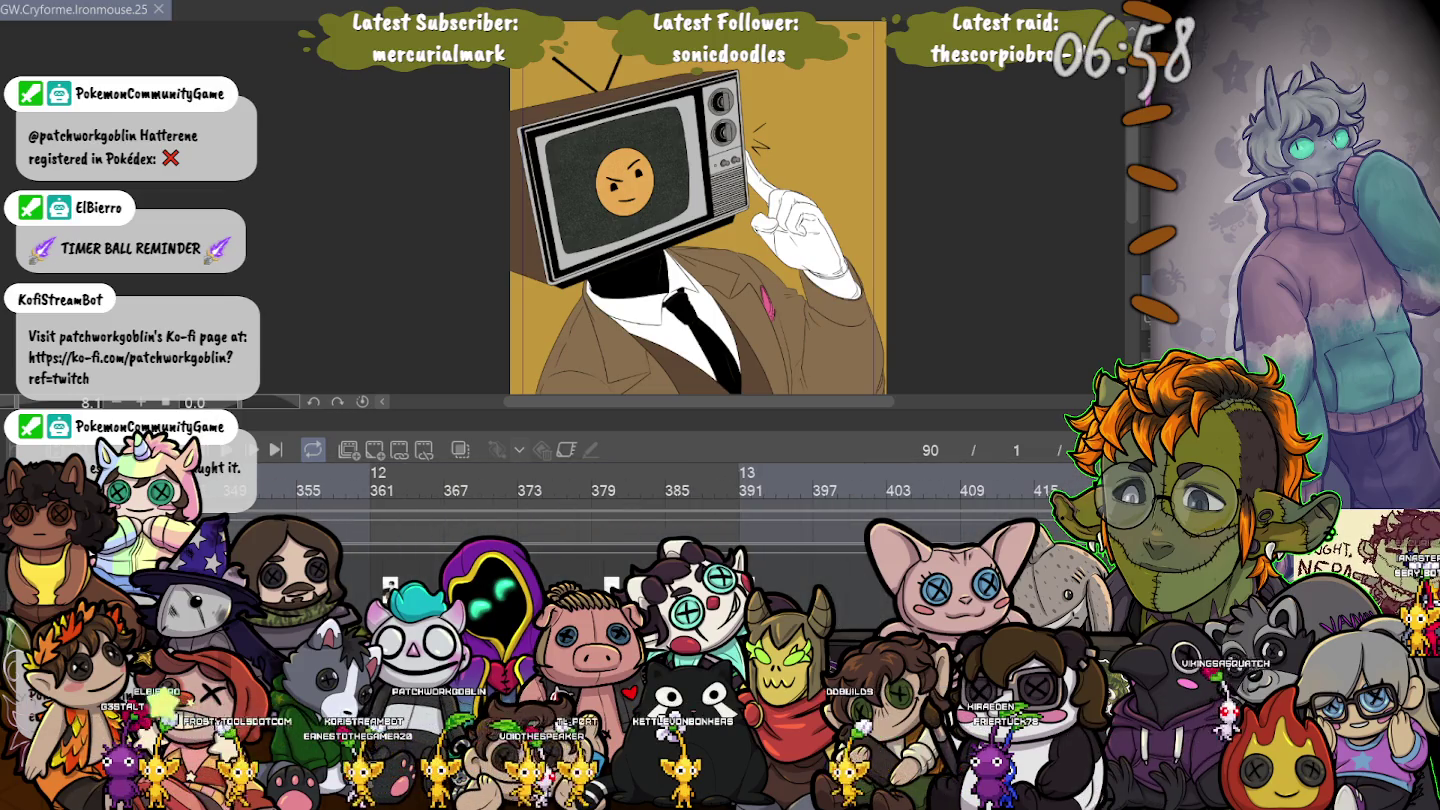
click(610, 488)
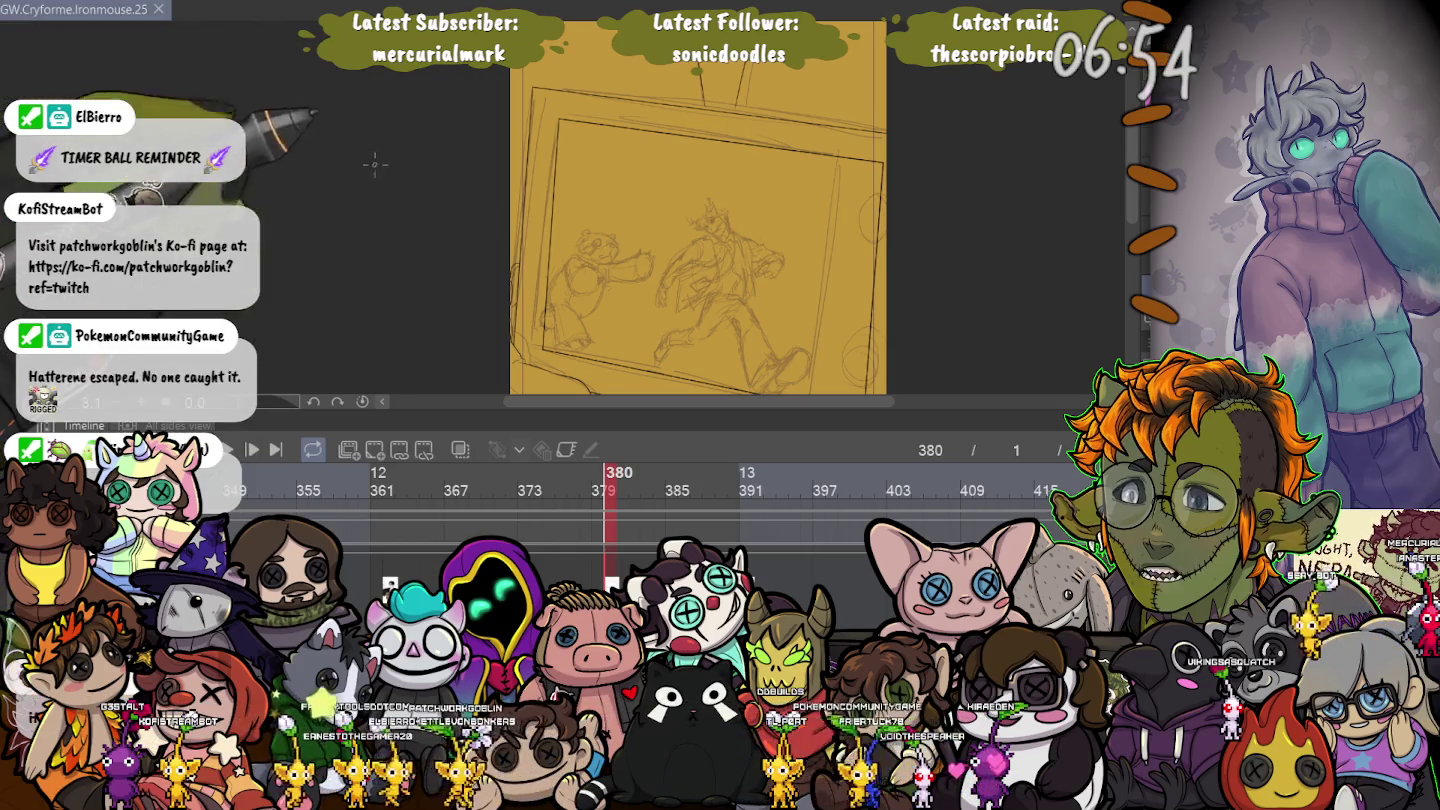
drag(482, 251, 477, 245)
mouse_move(390, 270)
mouse_down()
mouse_move(305, 176)
mouse_move(328, 250)
mouse_up()
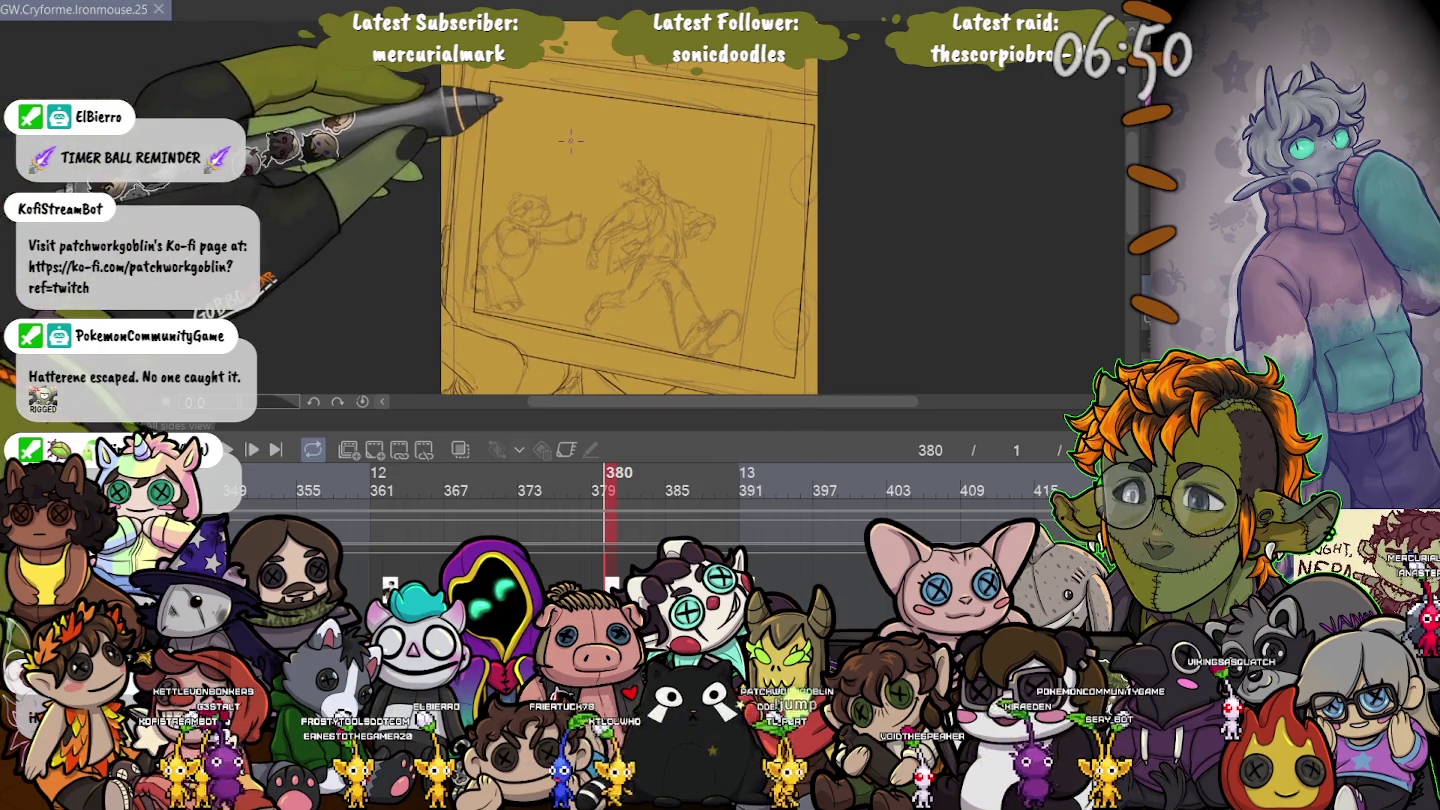
Zoom in and out around the TV frame's top-left corner.
scroll(630, 210, up, 3)
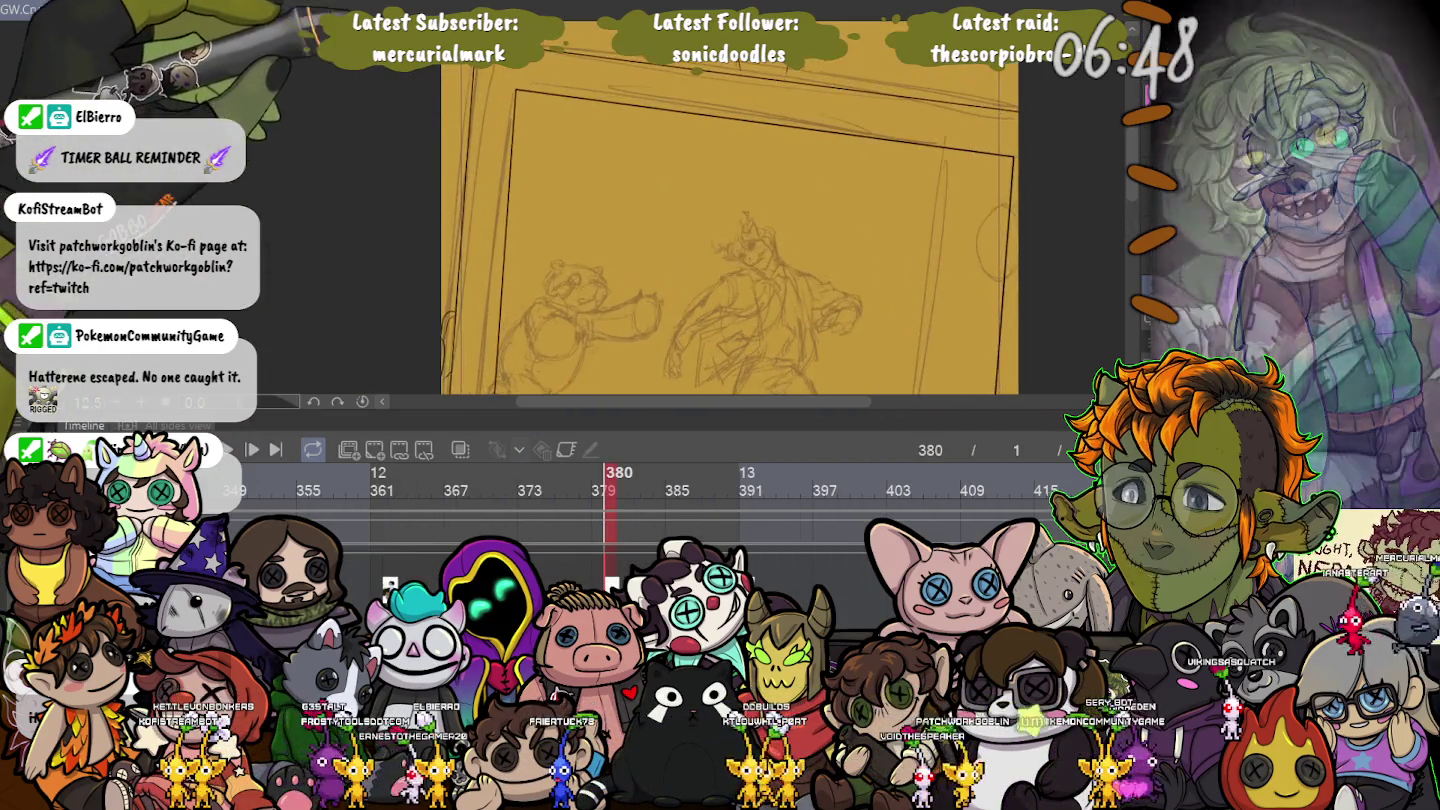
scroll(631, 211, up, 3)
scroll(780, 221, down, 2)
scroll(780, 221, down, 2)
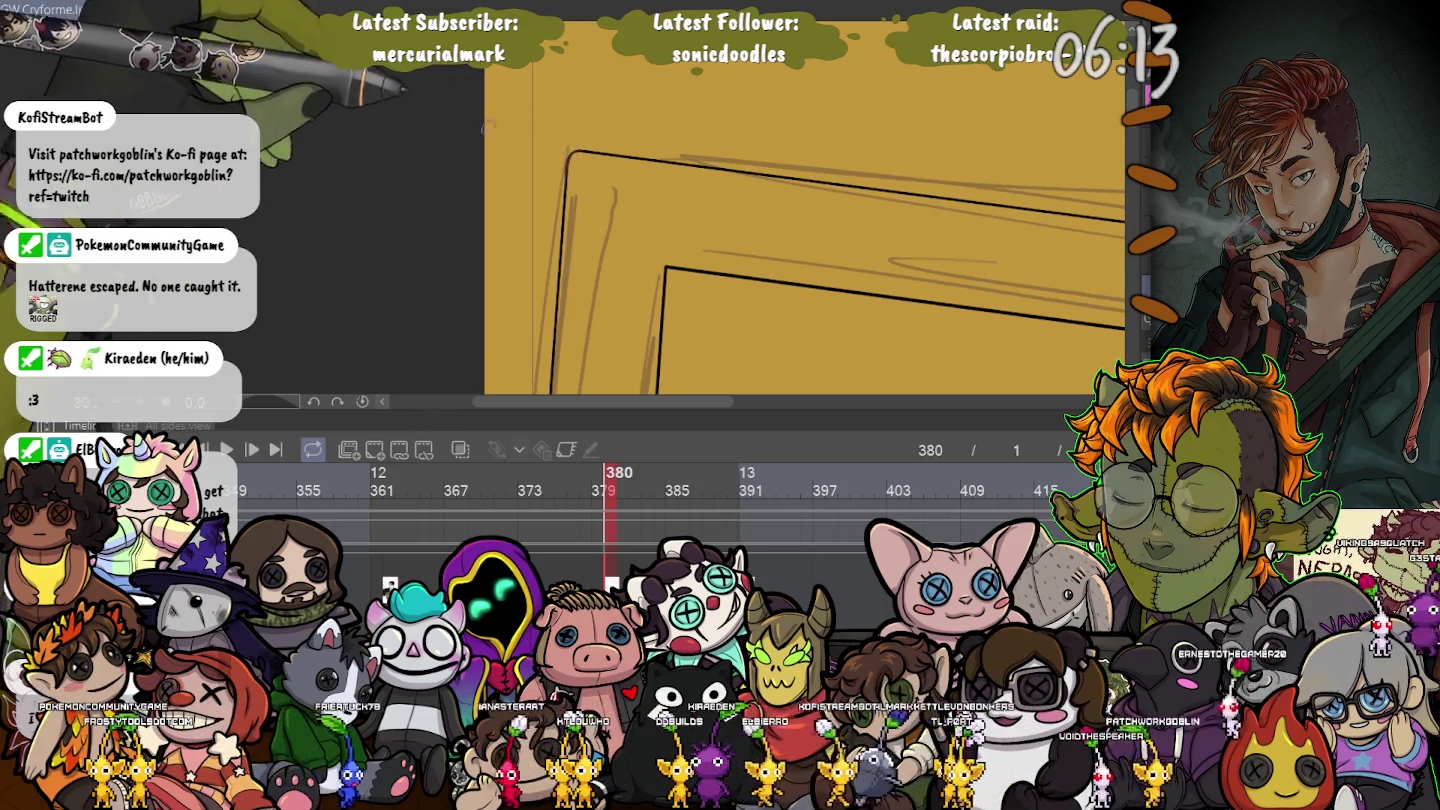
Undo the rounded corner stroke and draw a straight left edge, then zoom out and straighten the view.
key(ctrl+z)
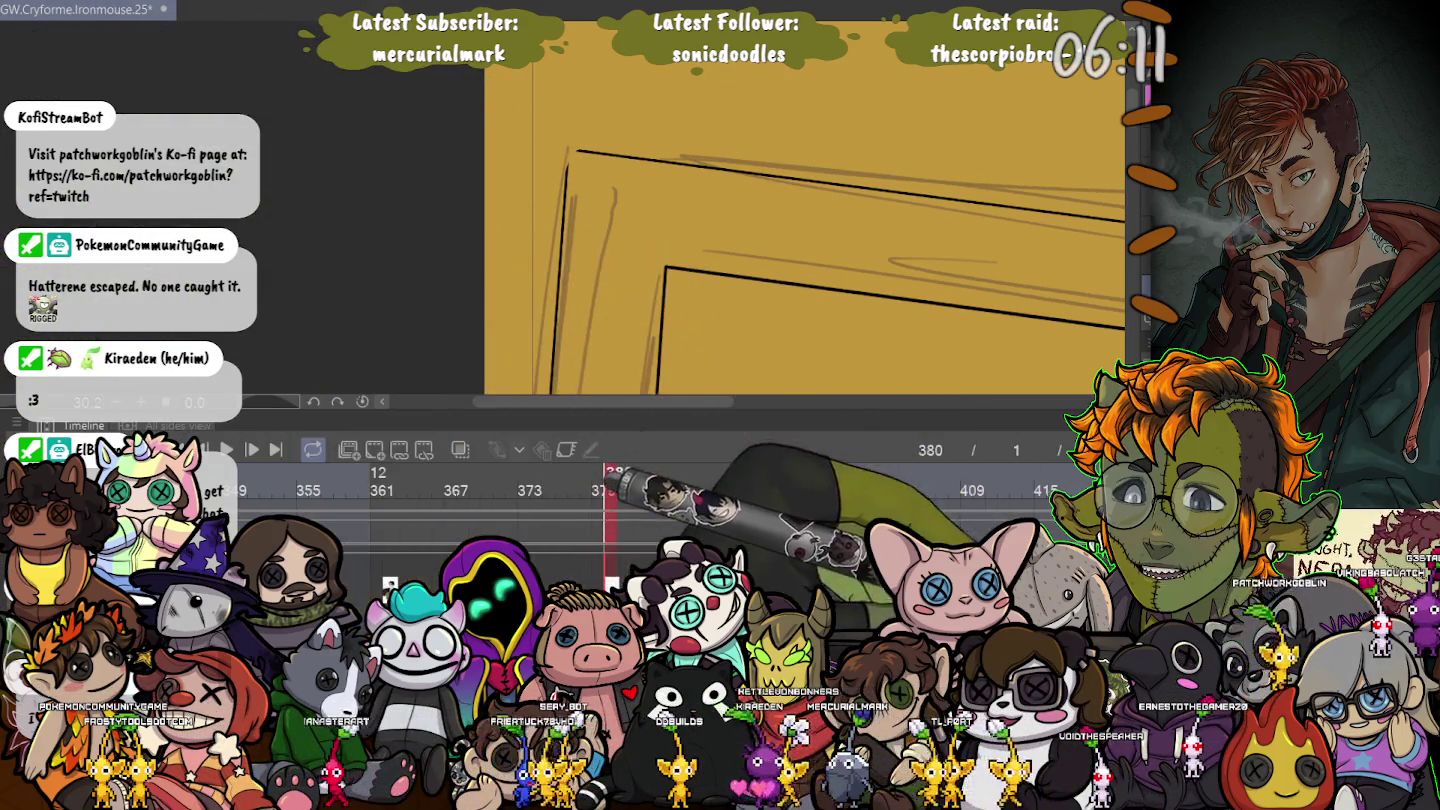
drag(553, 393, 578, 150)
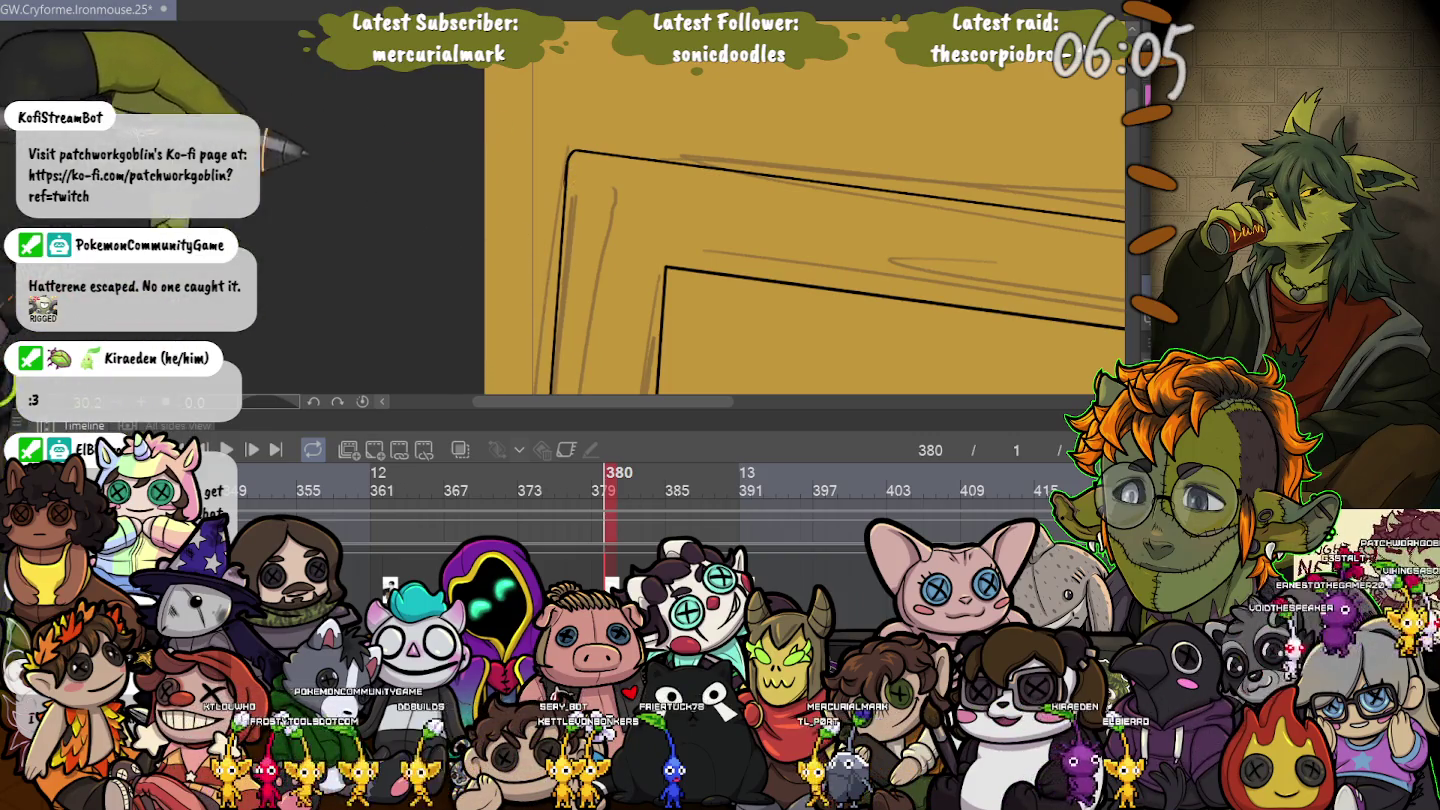
key(ctrl+minus)
drag(780, 350, 700, 150)
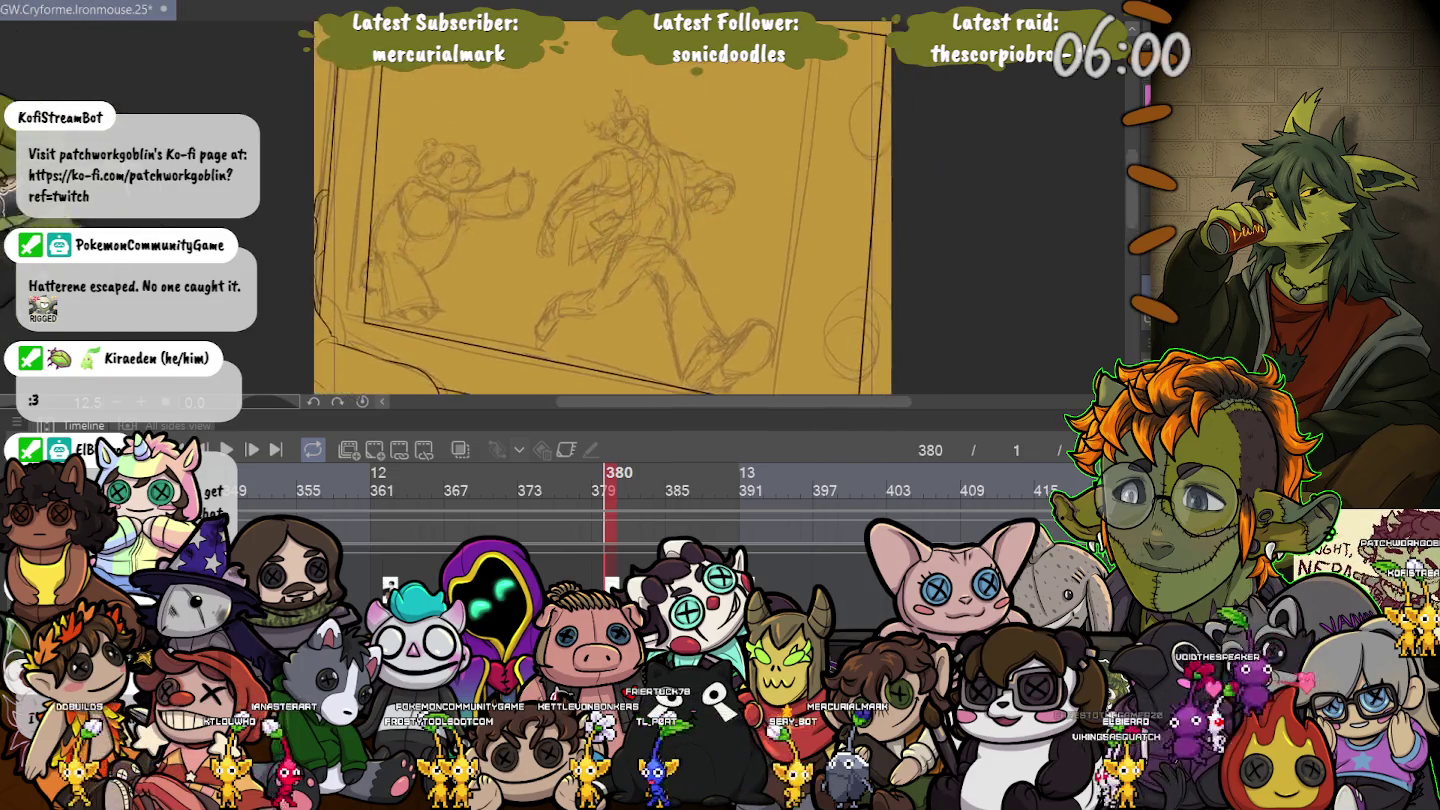
mouse_move(699, 200)
mouse_down()
mouse_move(392, 239)
mouse_move(410, 249)
mouse_up()
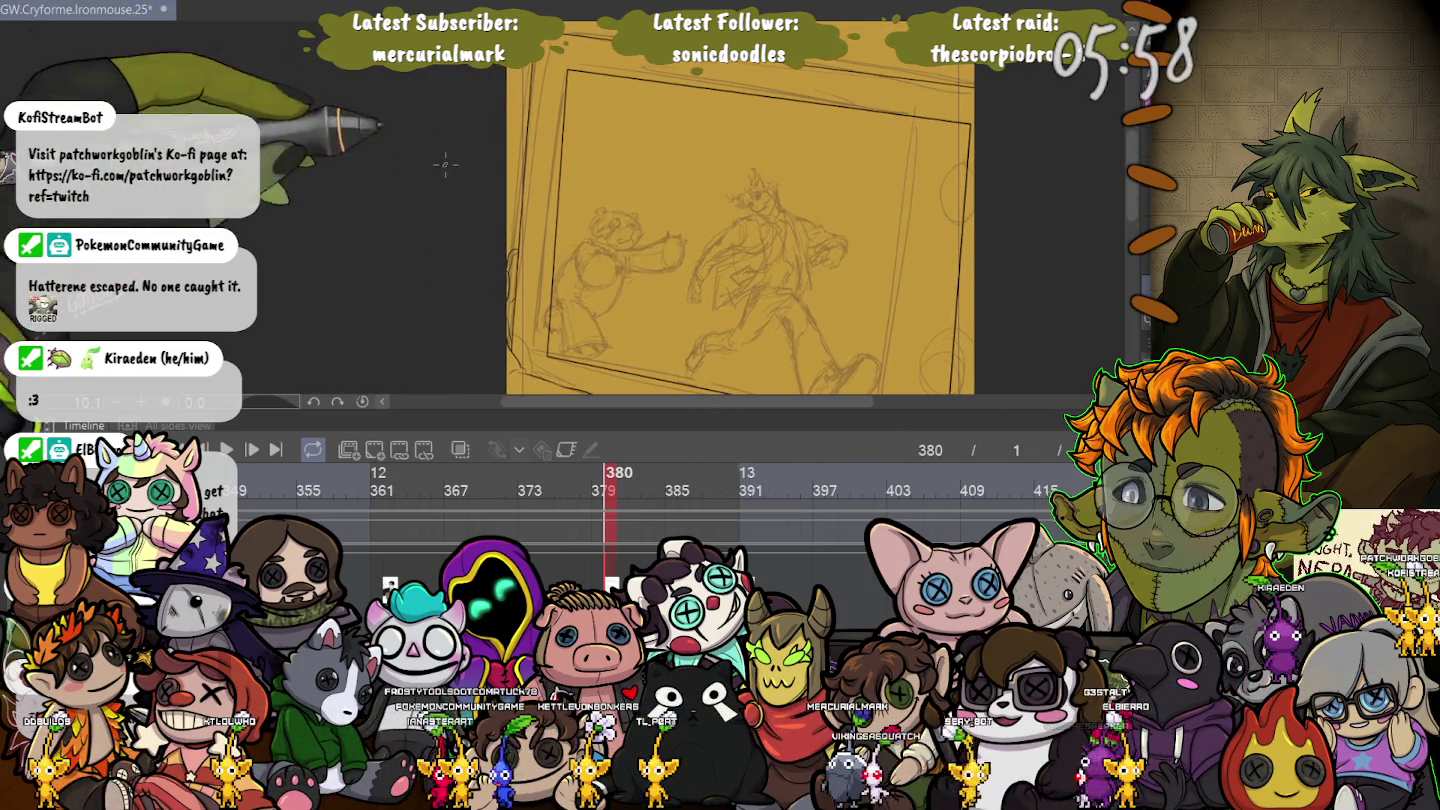
drag(446, 165, 526, 148)
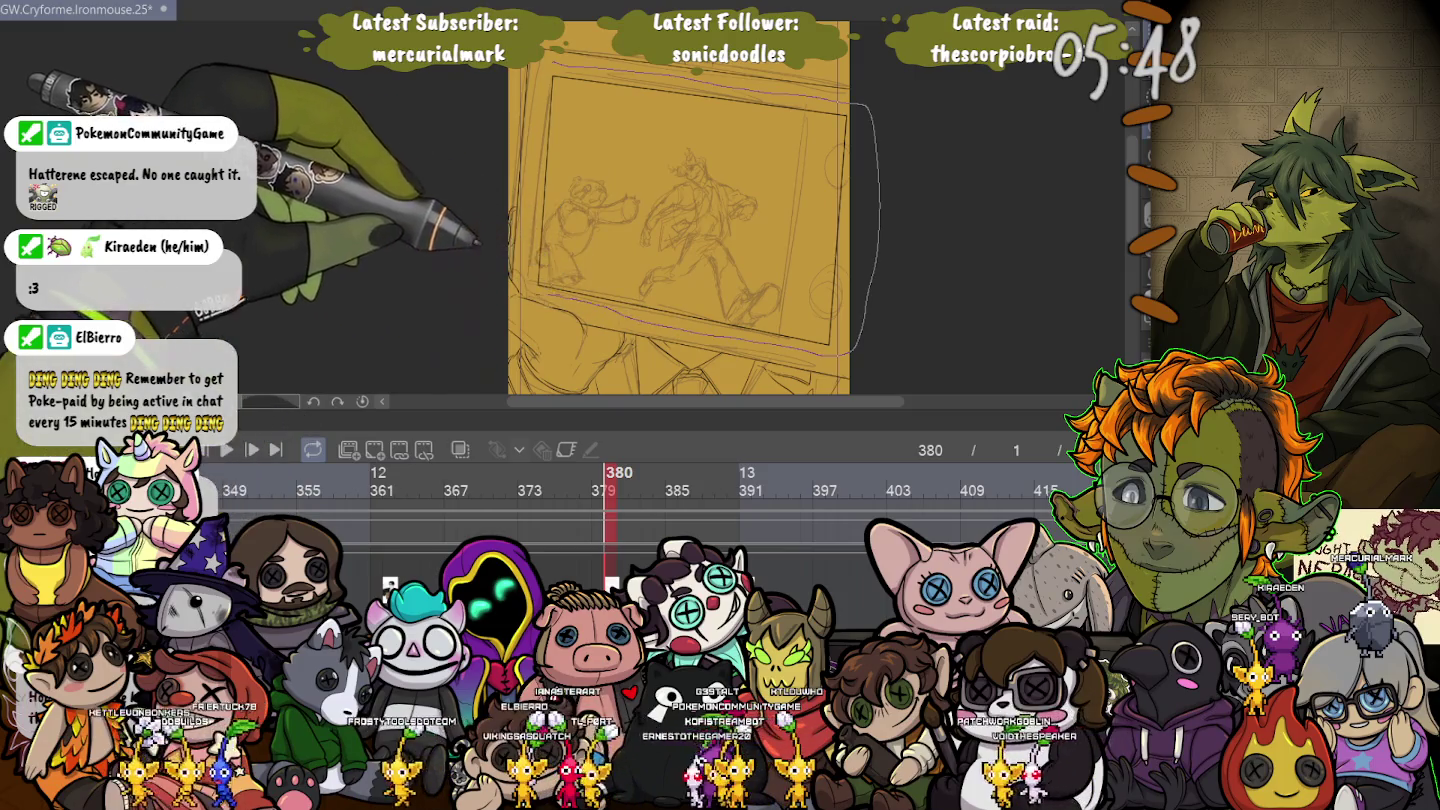
drag(560, 336, 530, 80)
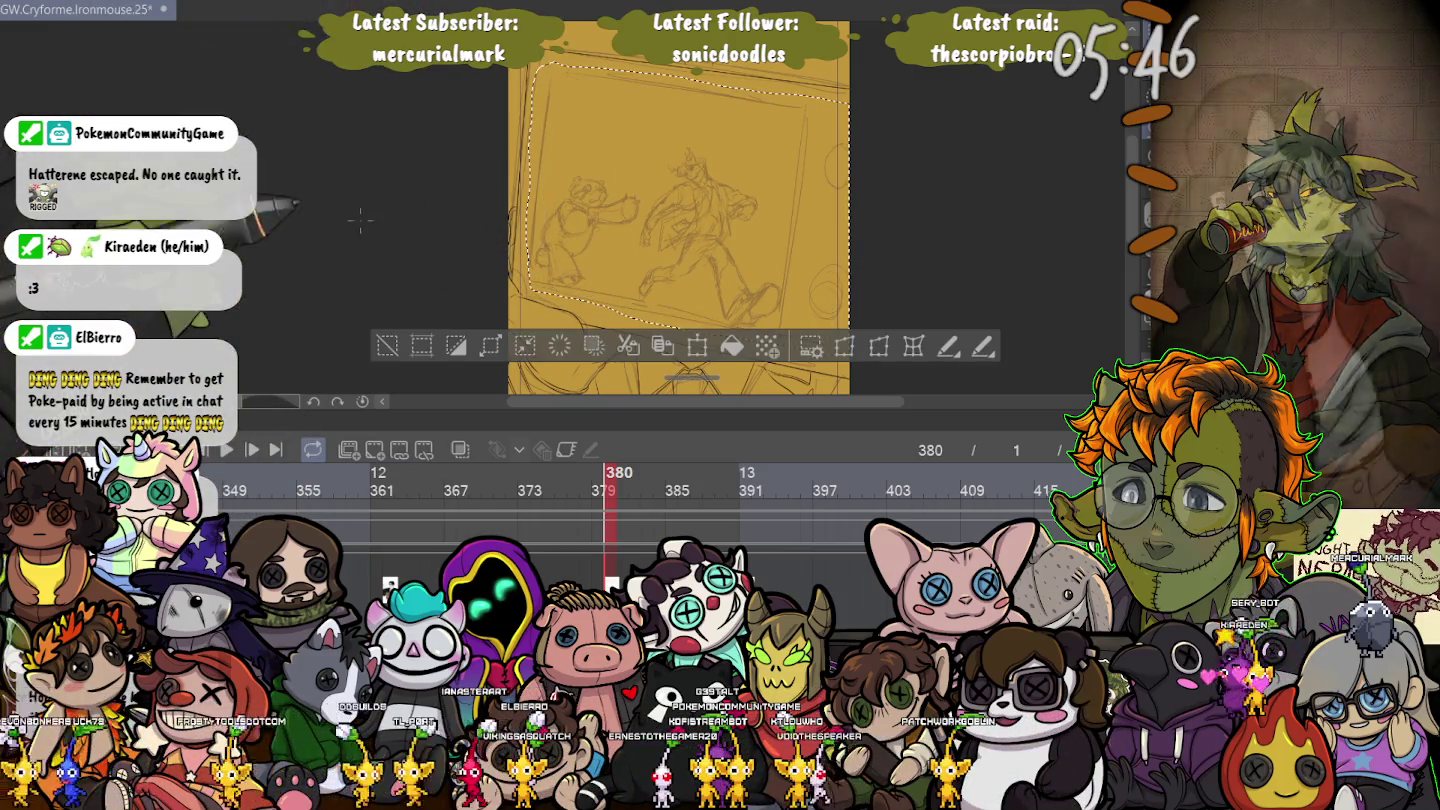
key(ctrl+d)
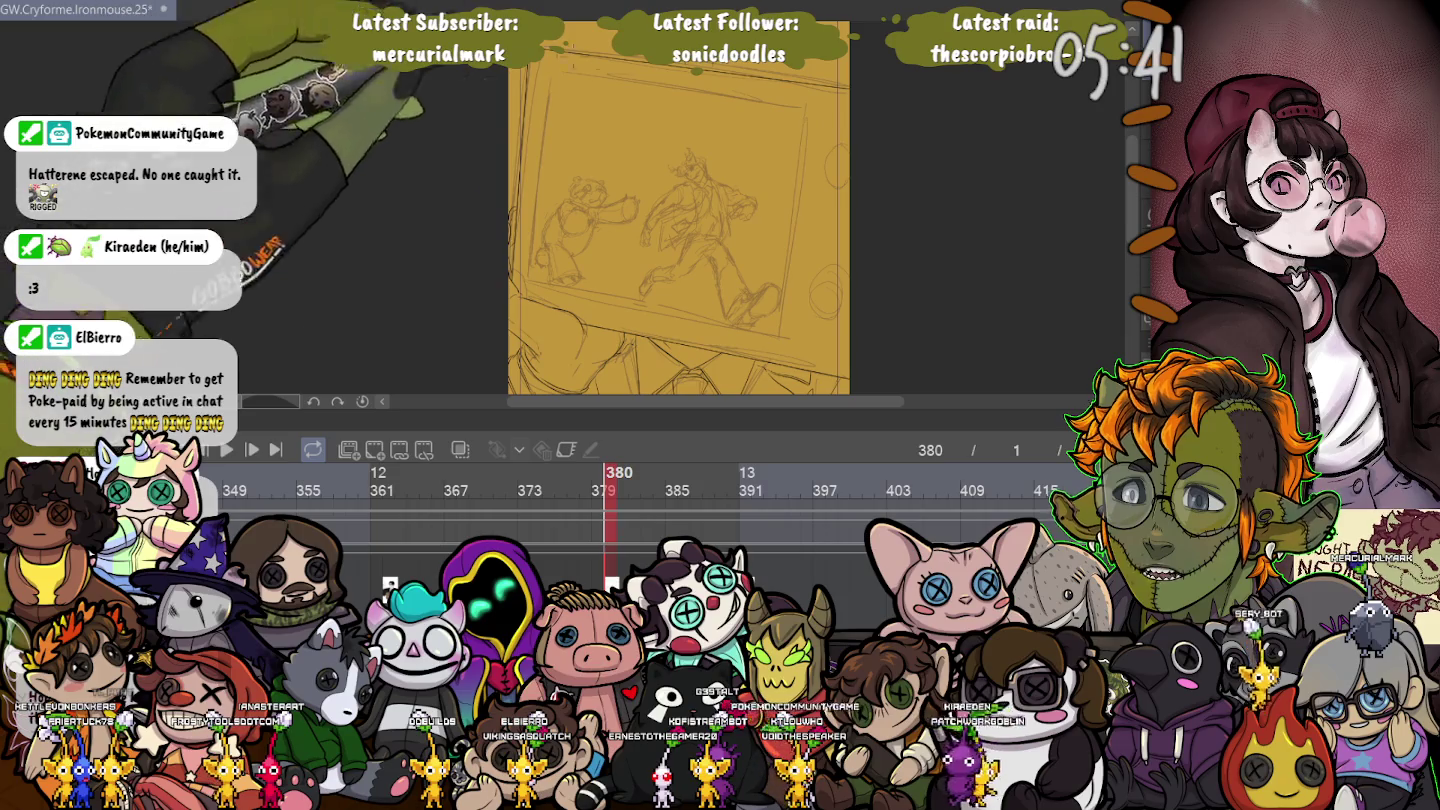
scroll(600, 110, up, 3)
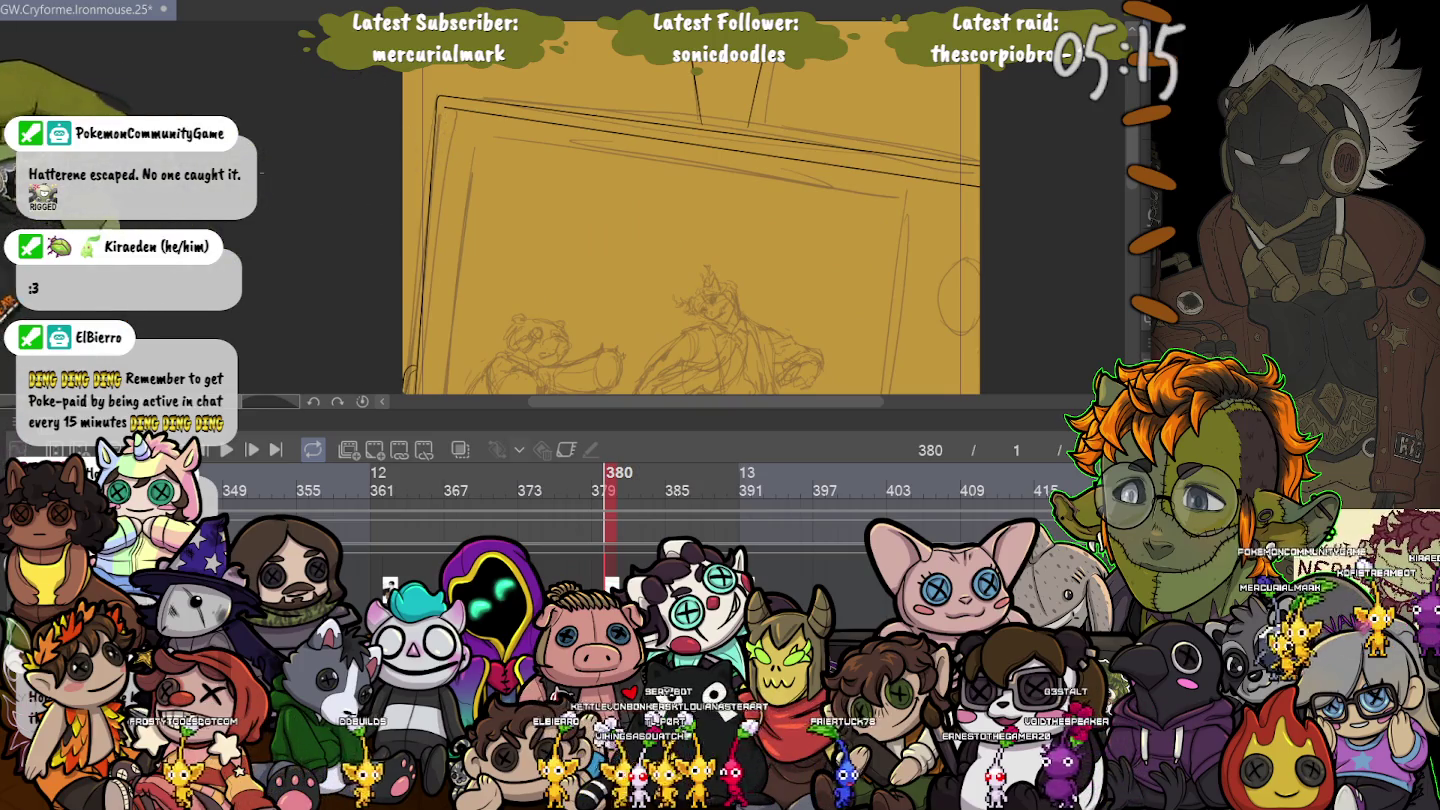
drag(689, 250, 830, 210)
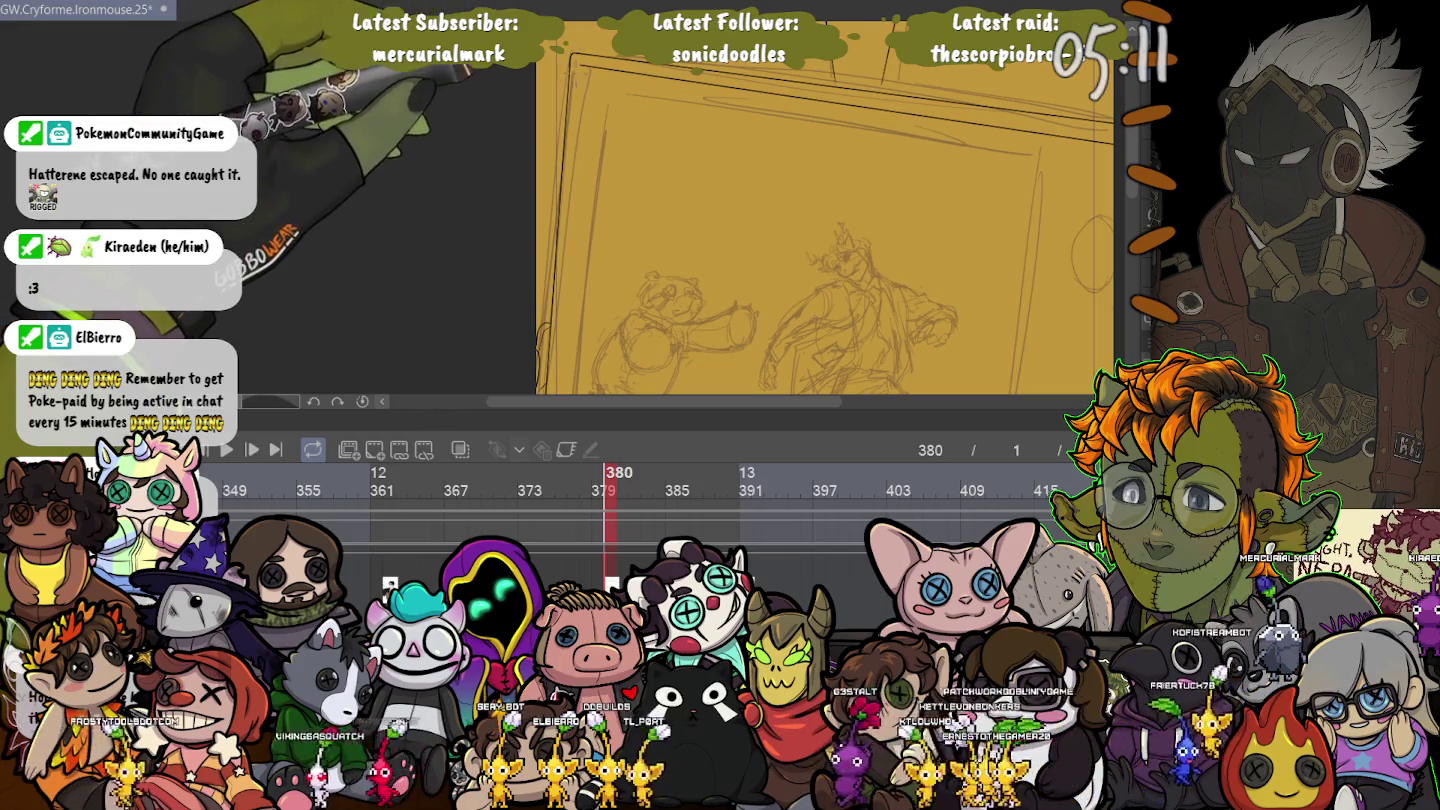
drag(830, 300, 830, 220)
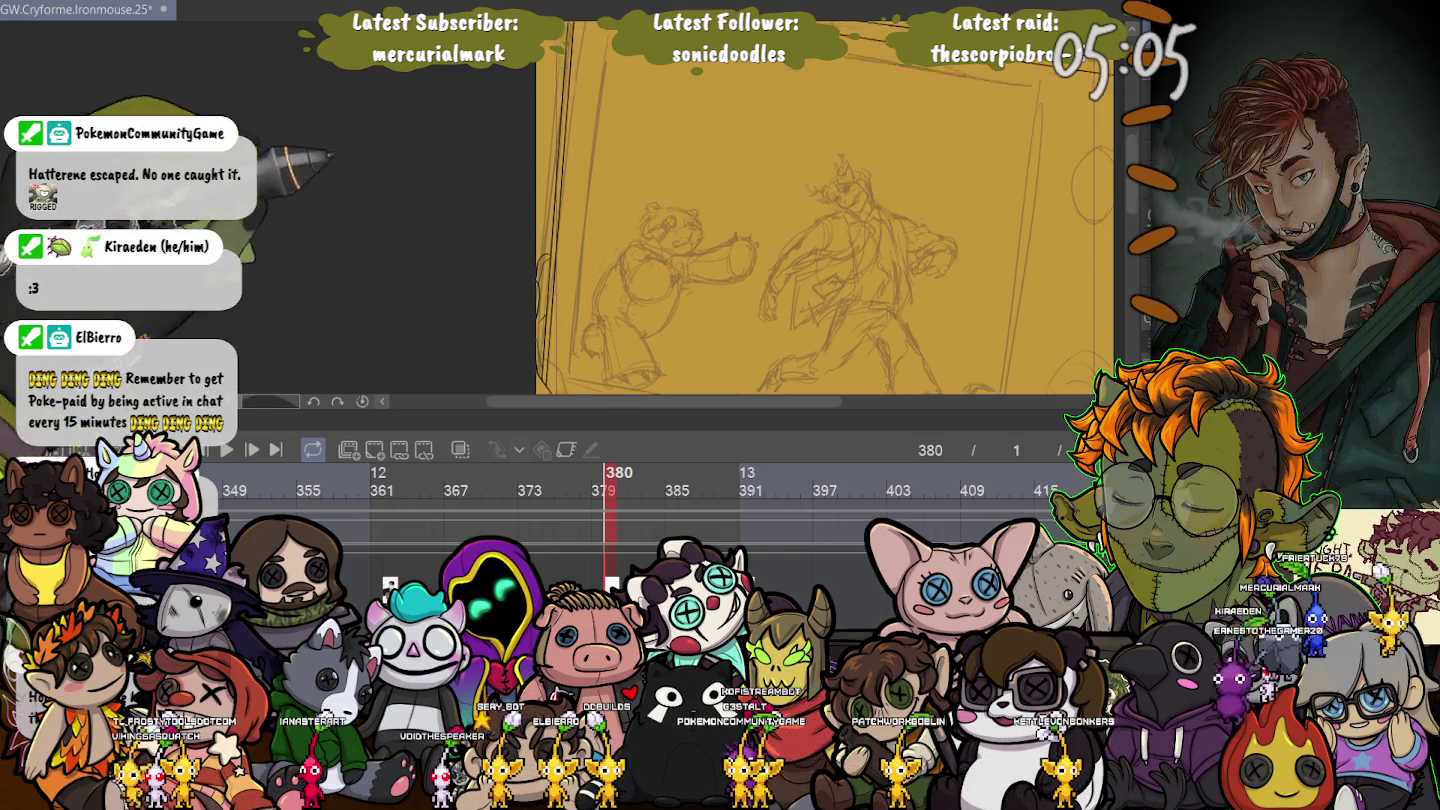
scroll(570, 60, up, 5)
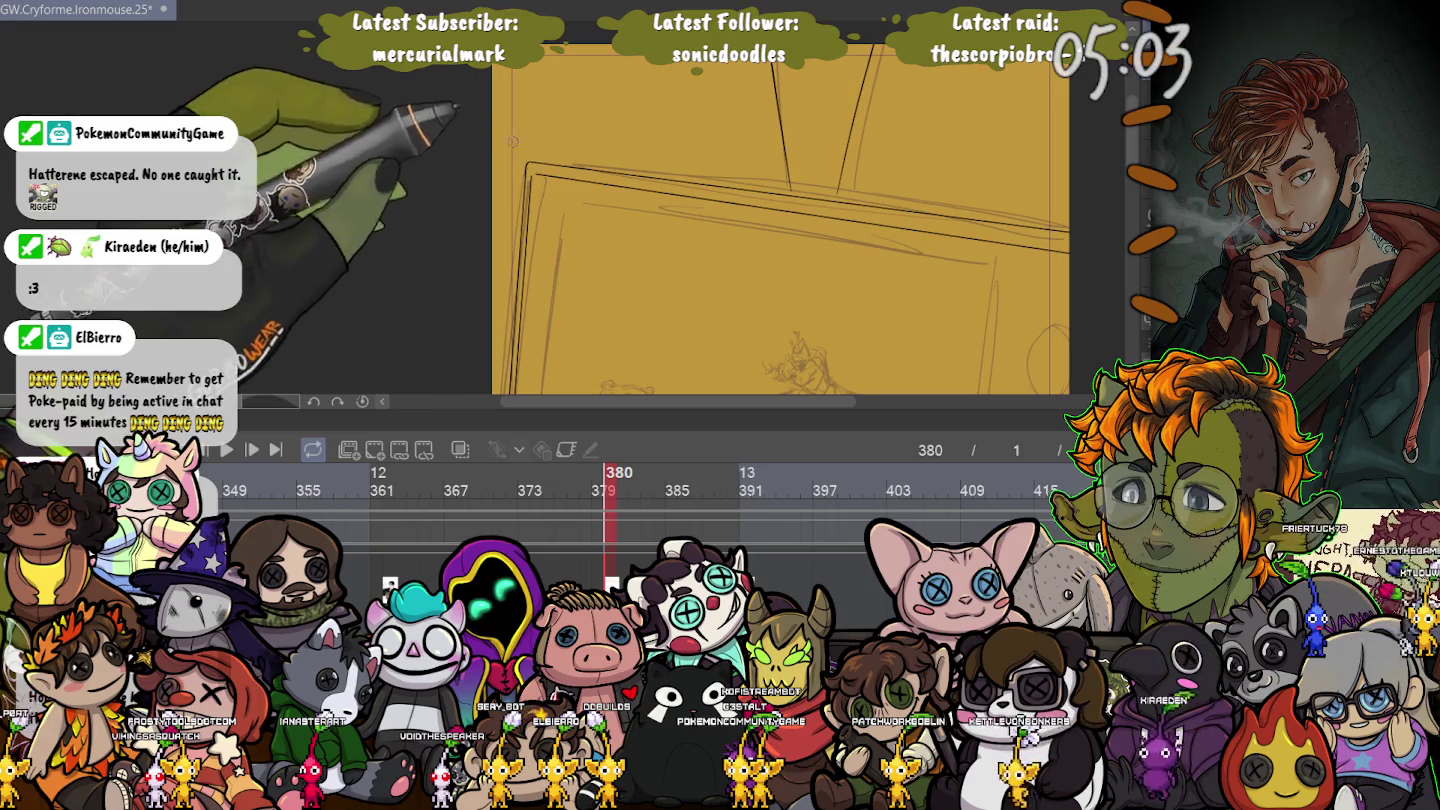
scroll(520, 145, up, 2)
scroll(545, 166, up, 2)
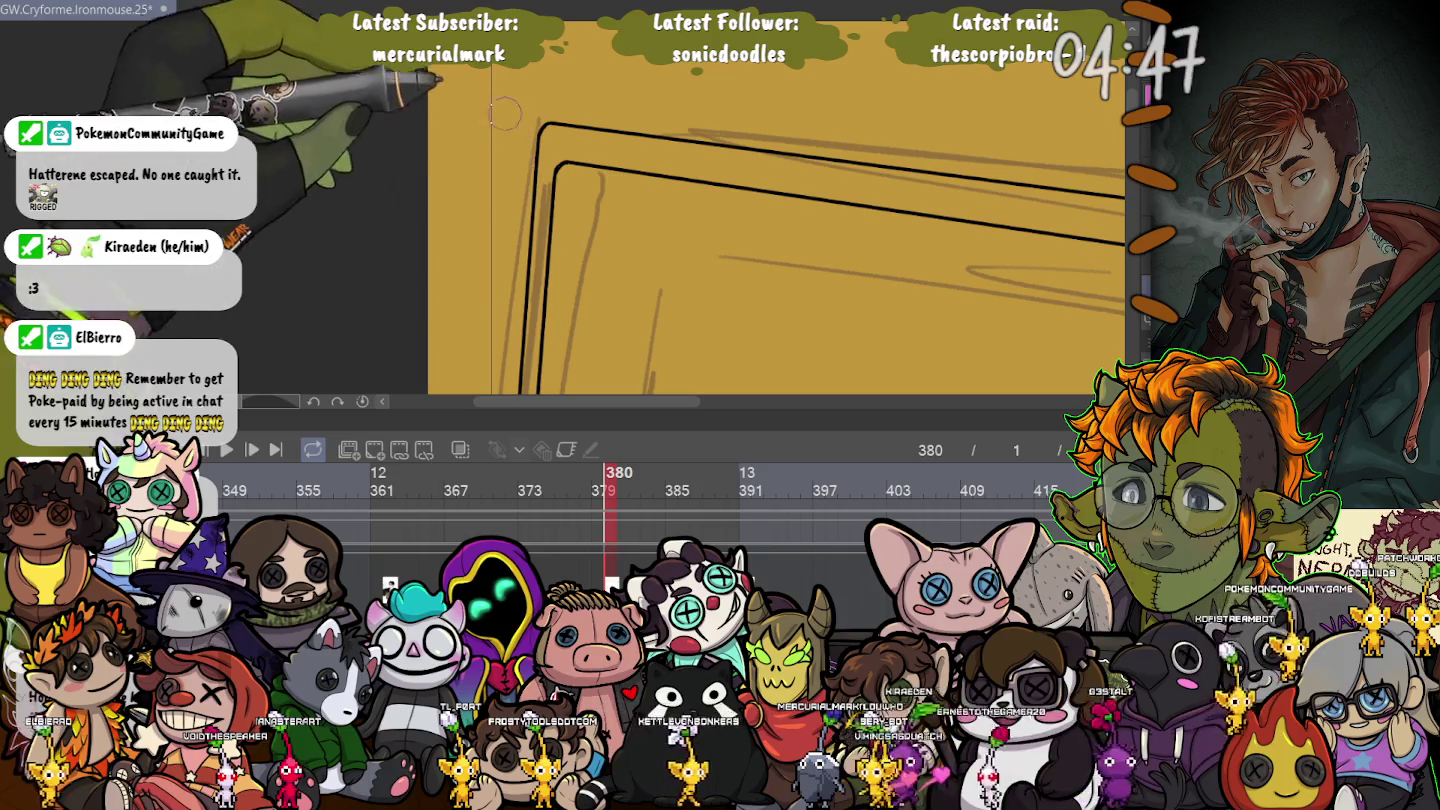
scroll(364, 277, down, 3)
scroll(364, 277, down, 3)
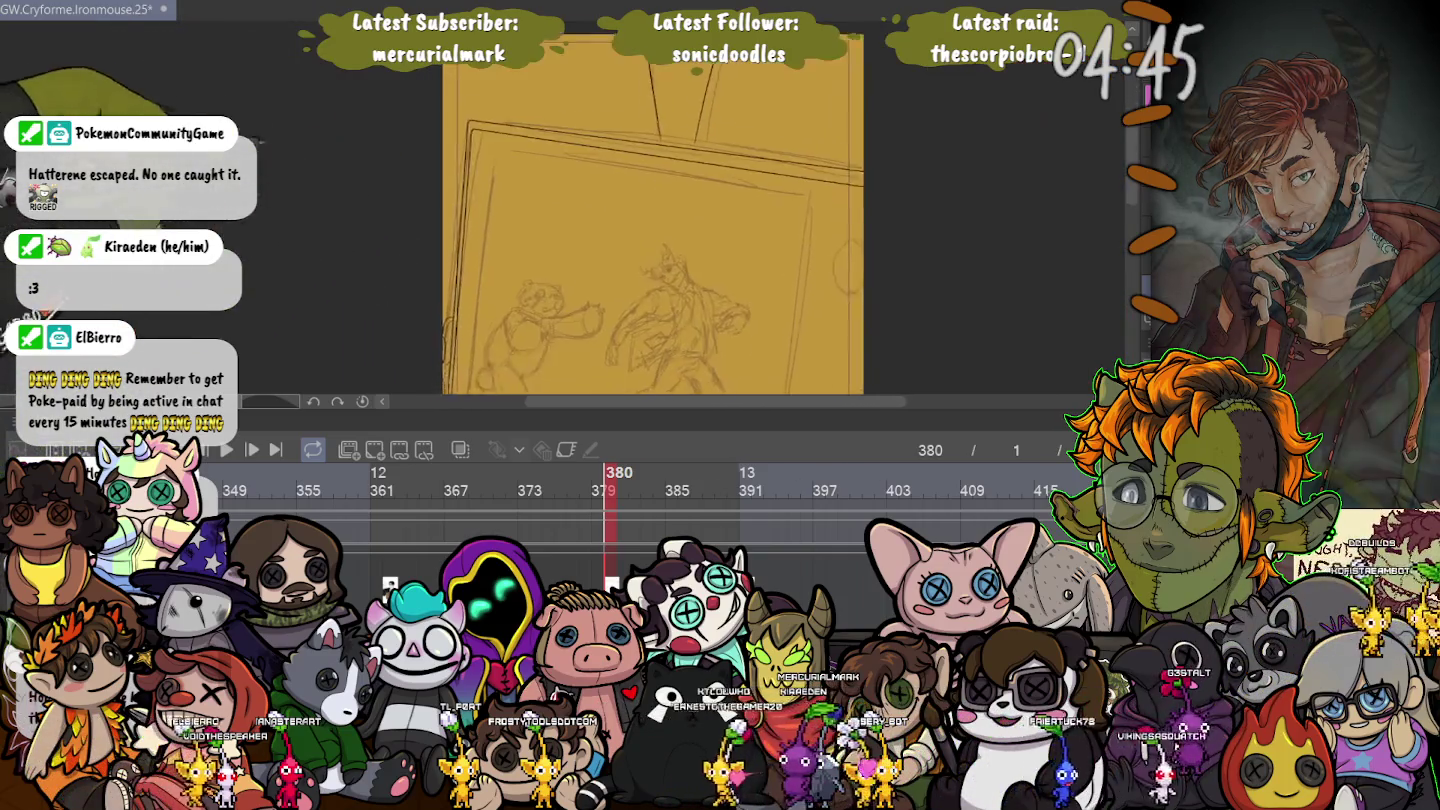
scroll(364, 277, down, 2)
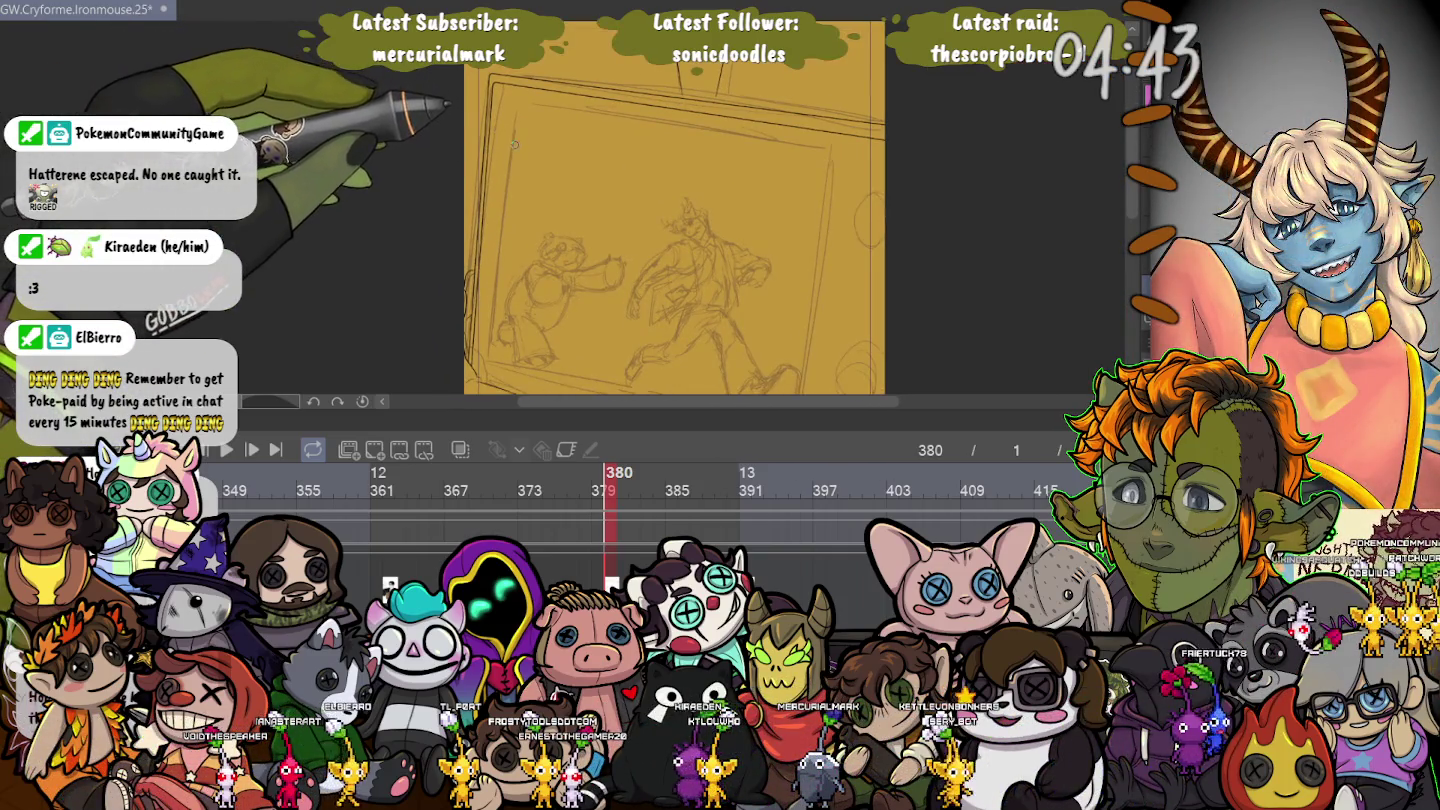
scroll(517, 151, up, 1)
scroll(522, 165, up, 1)
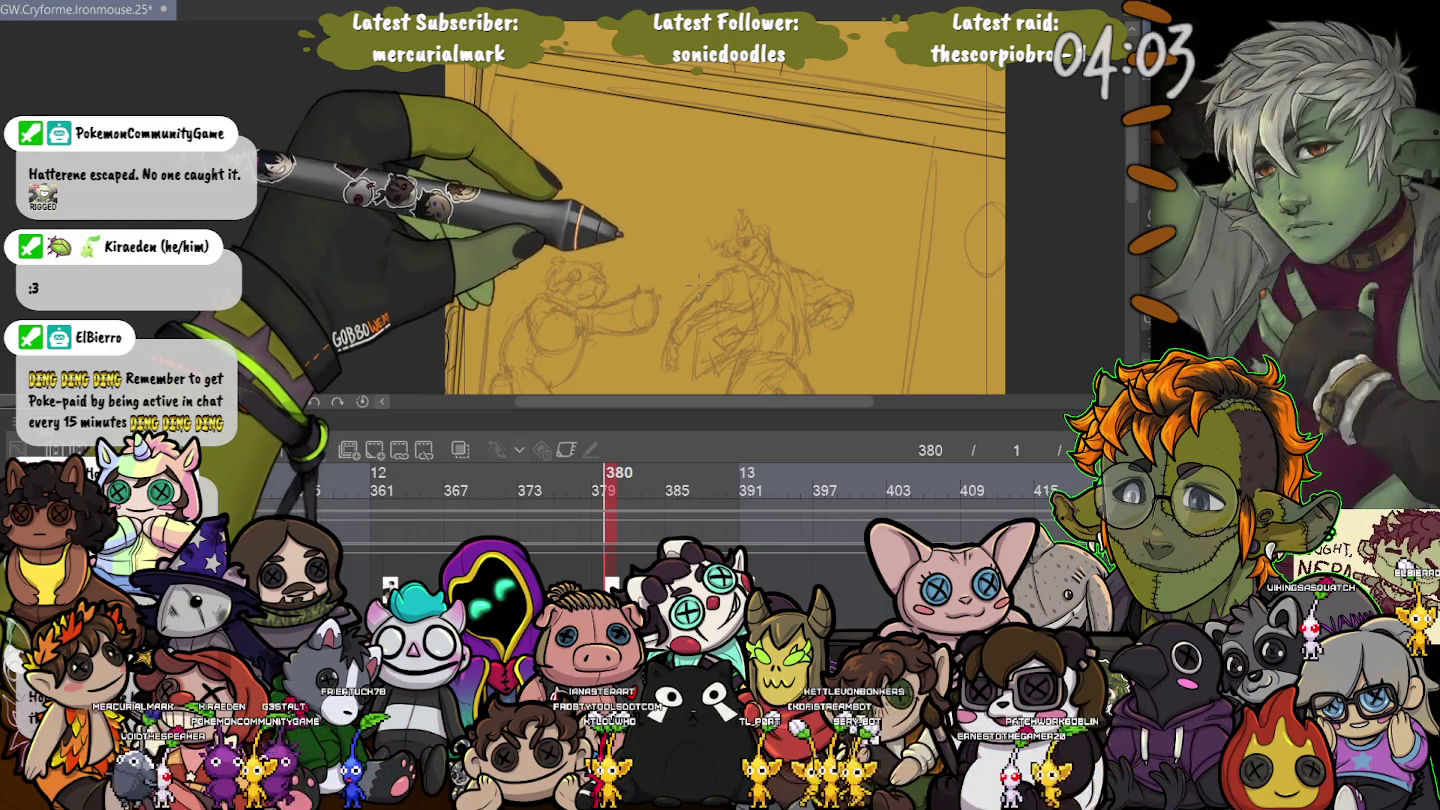
scroll(703, 287, up, 2)
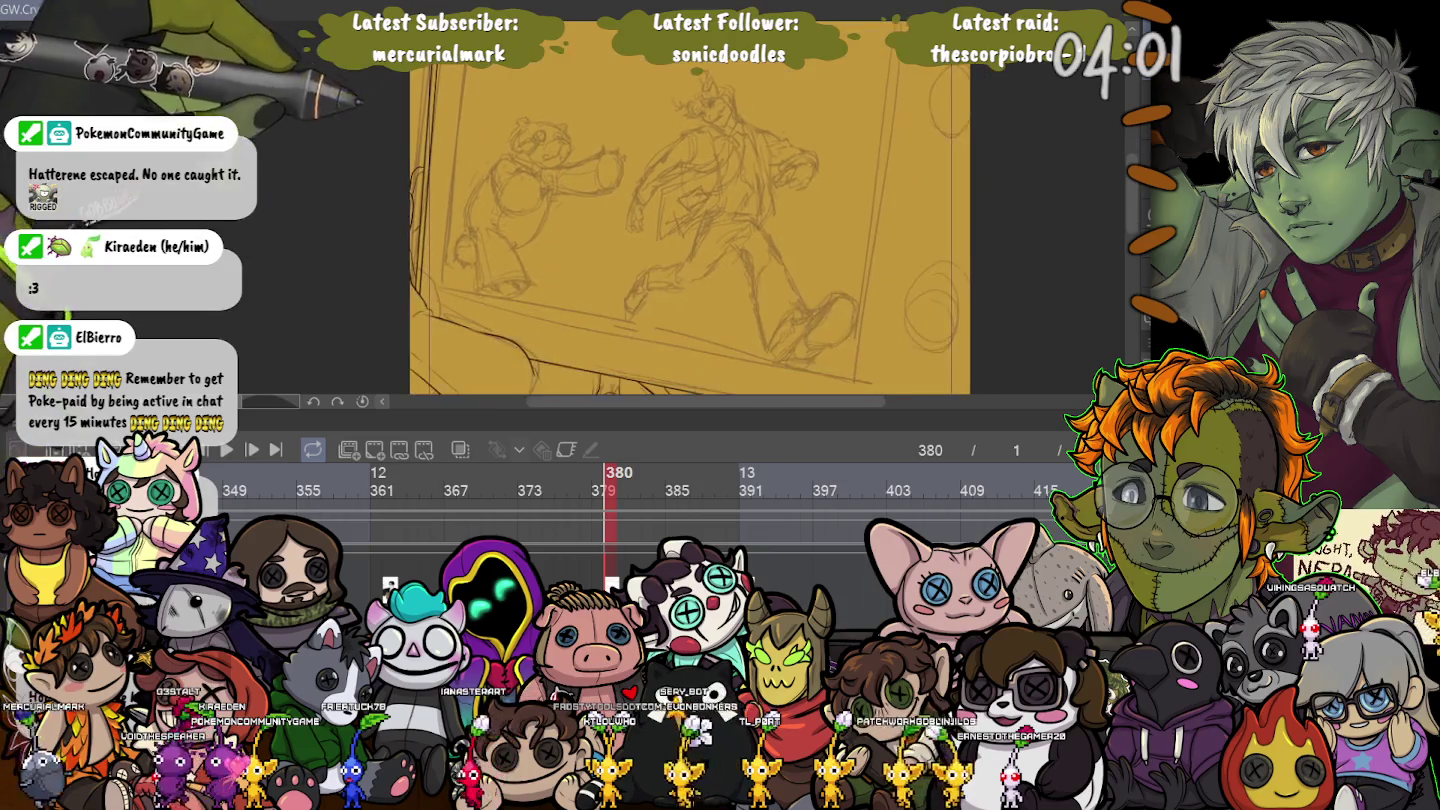
scroll(688, 210, down, 2)
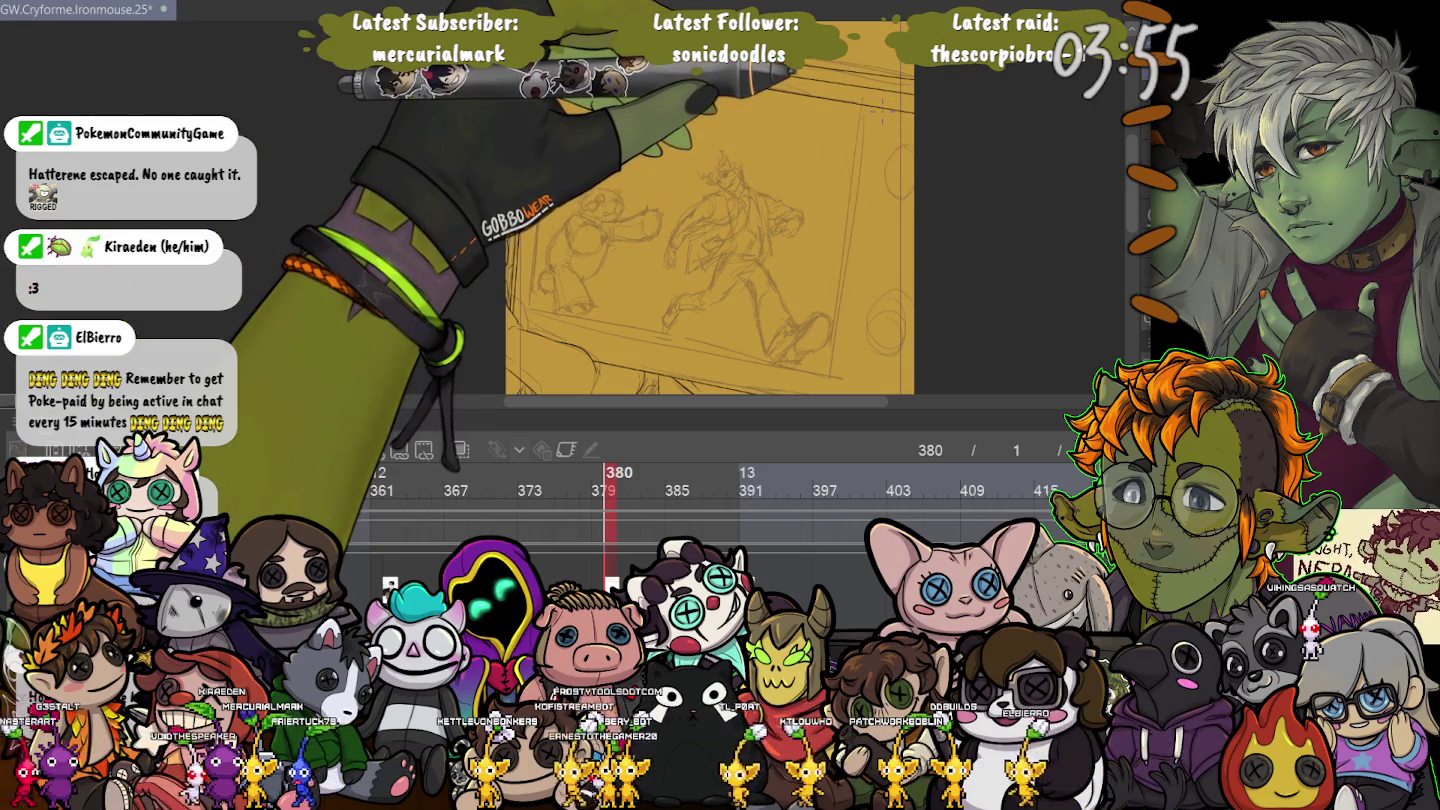
drag(699, 249, 615, 160)
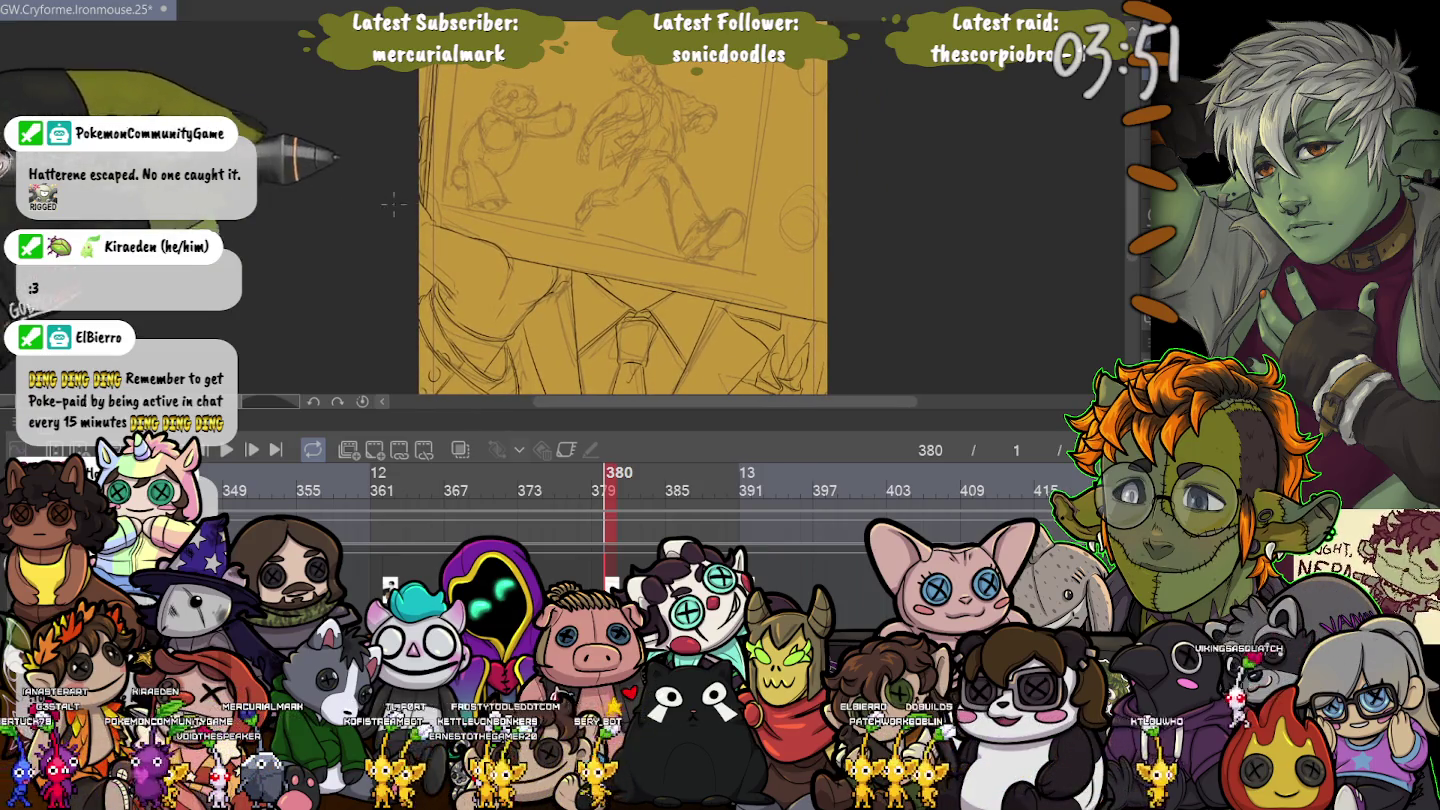
drag(413, 197, 463, 317)
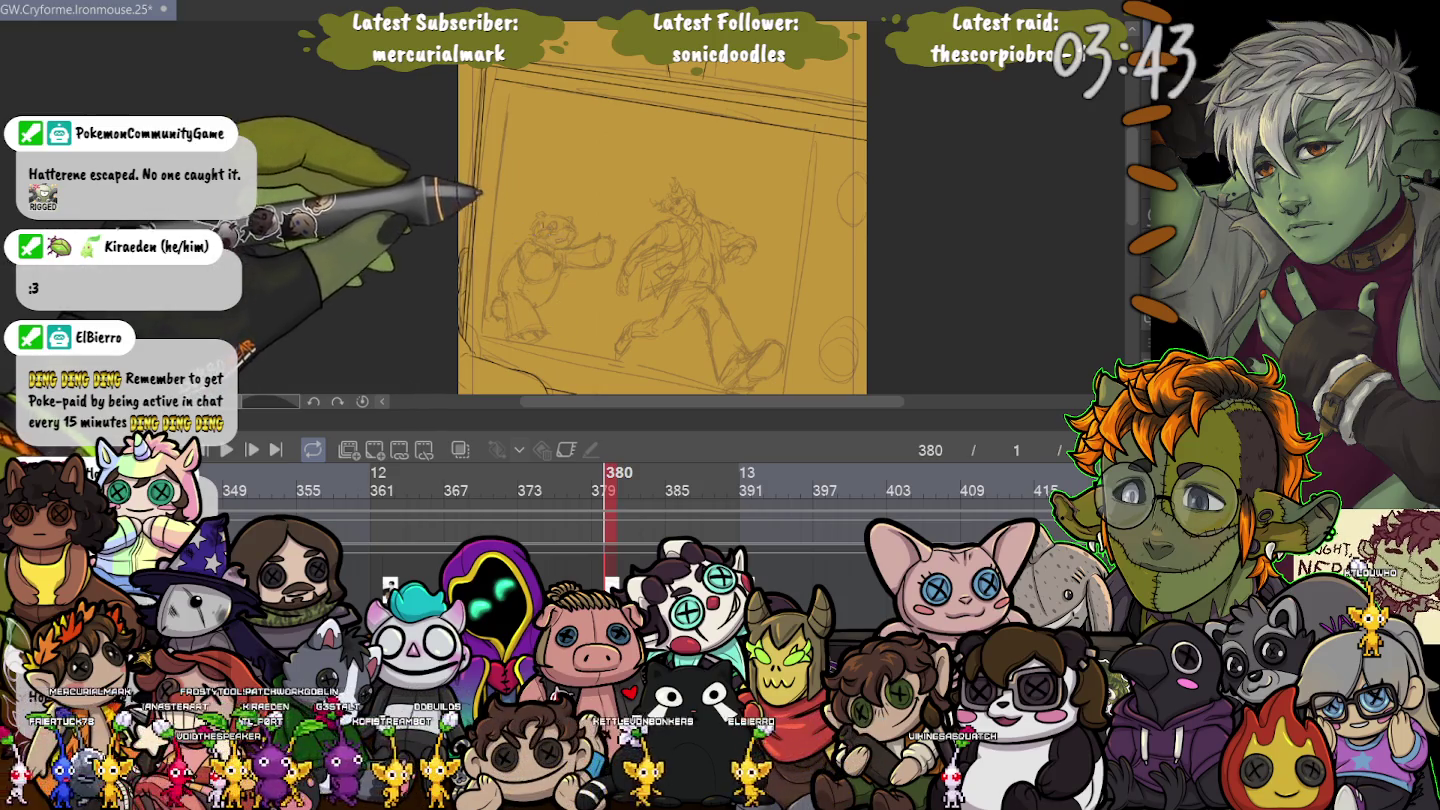
drag(435, 311, 390, 212)
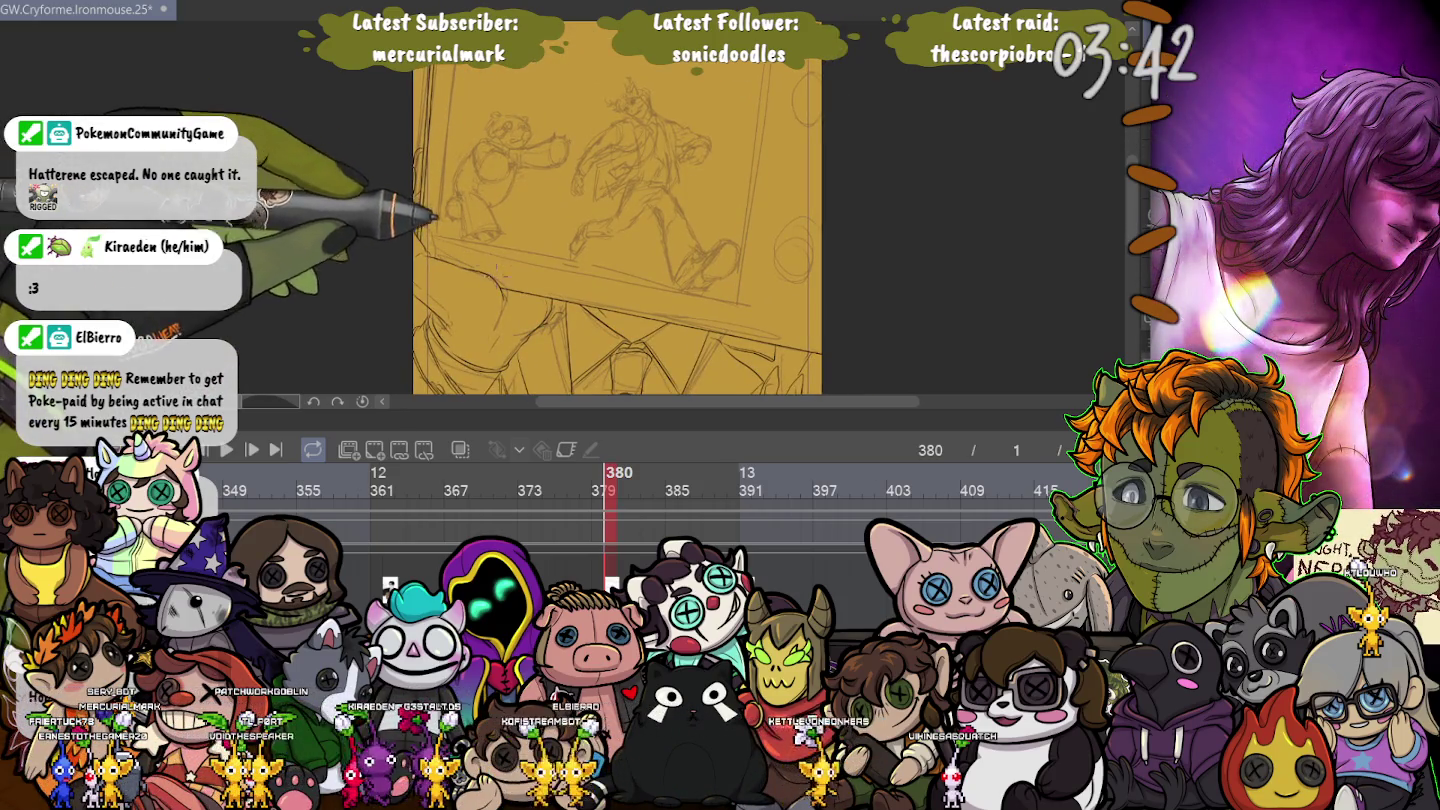
drag(392, 212, 384, 230)
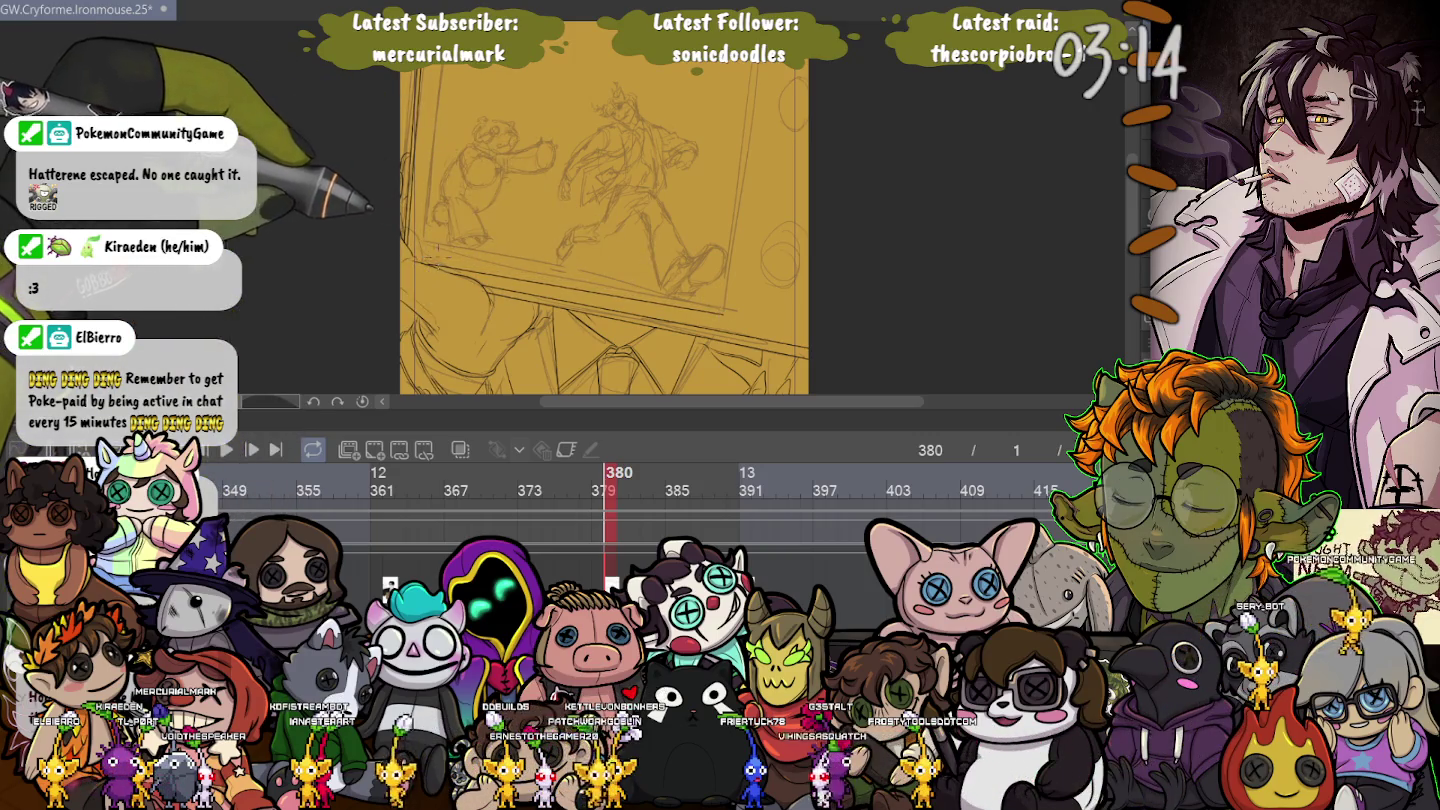
drag(600, 230, 403, 308)
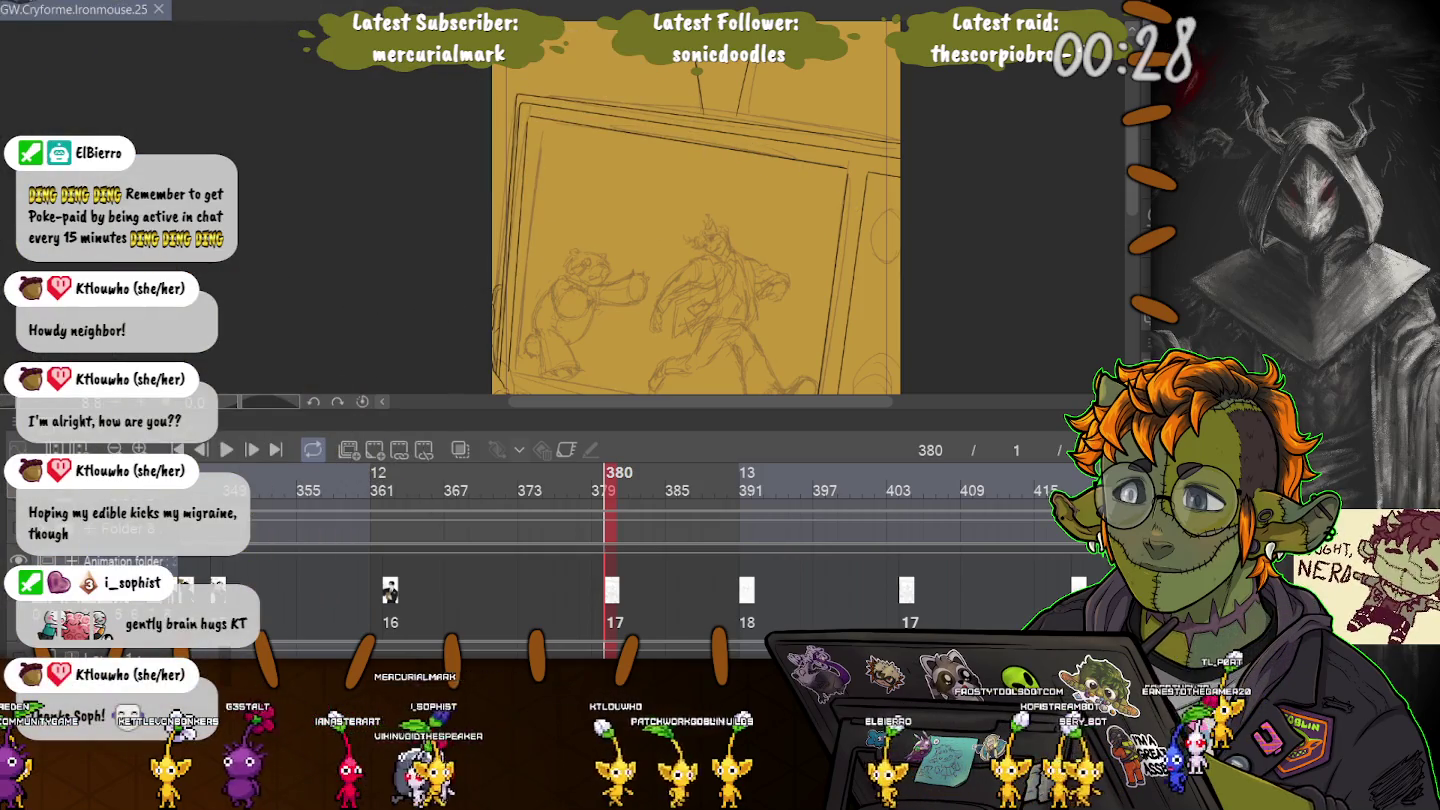
key(ctrl+plus)
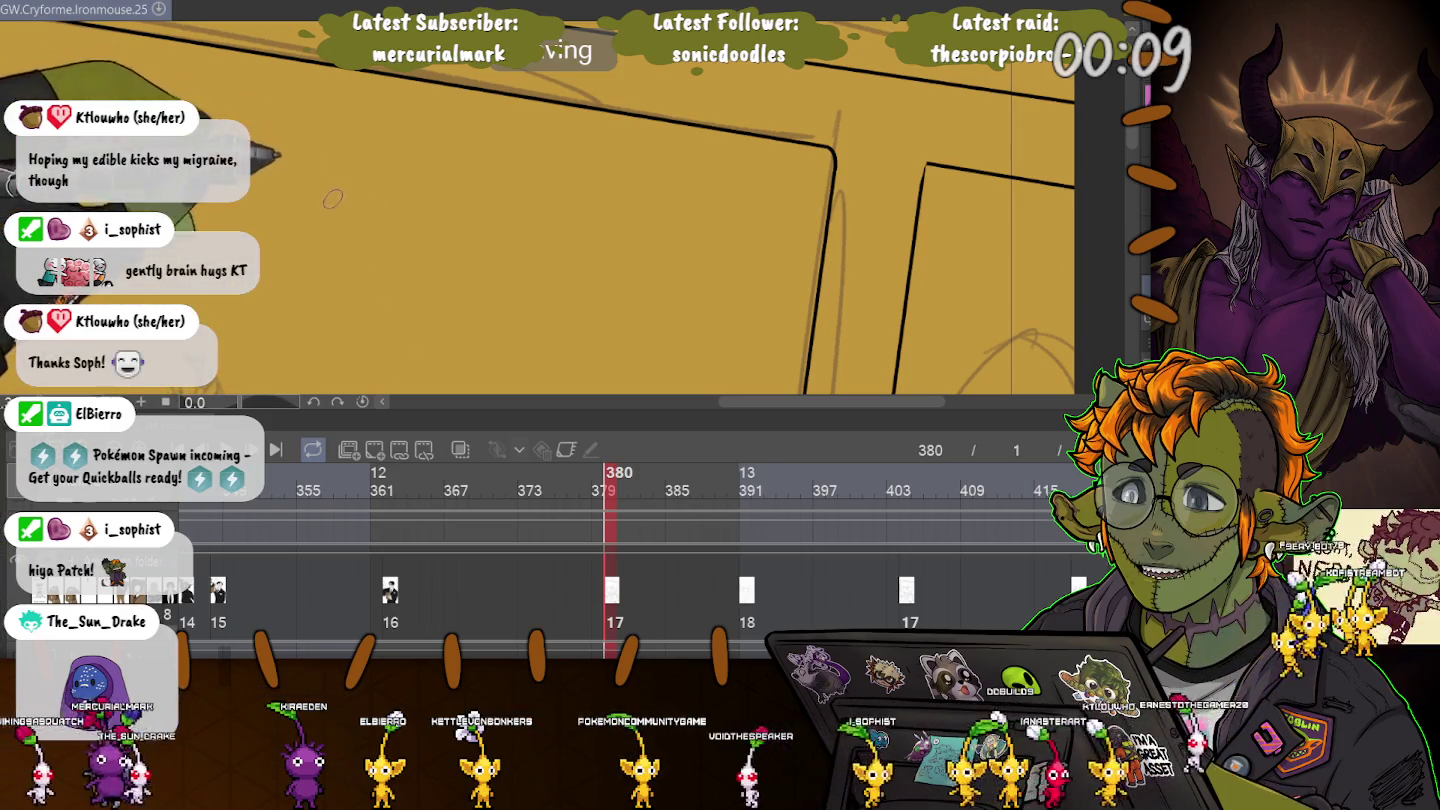
Pan to the frame's top-left corner and erase the inner frame line's corner.
drag(333, 200, 560, 220)
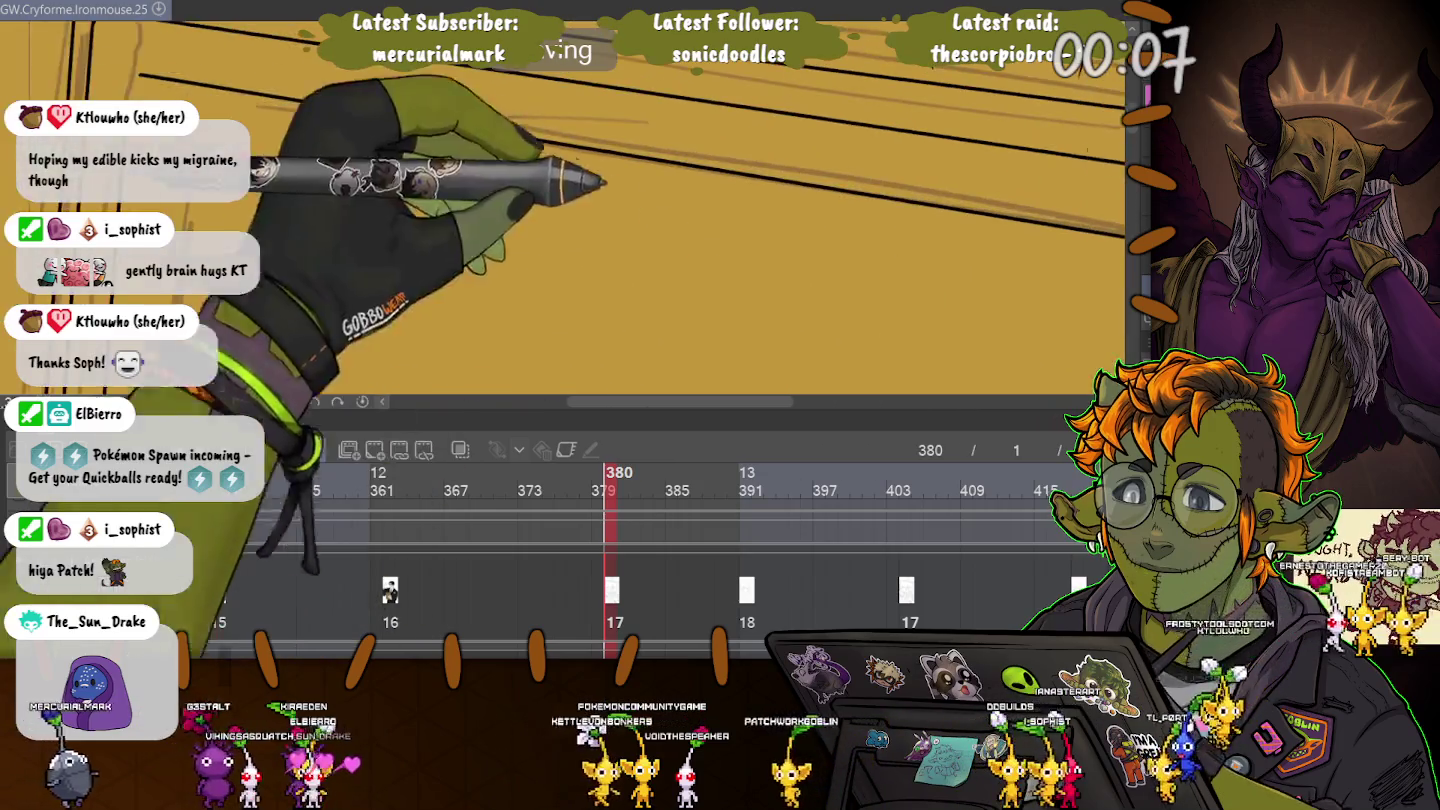
drag(400, 200, 599, 210)
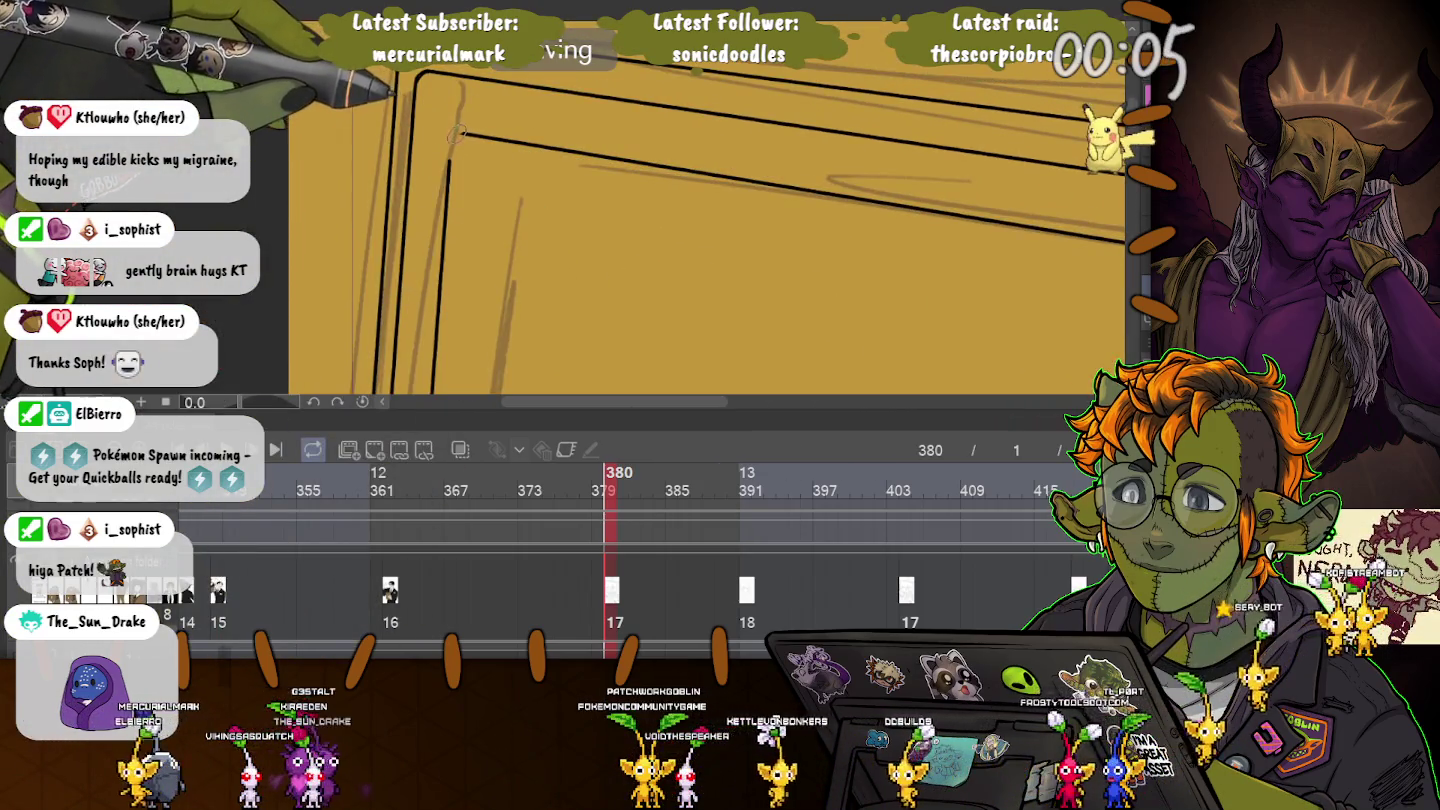
drag(447, 158, 450, 130)
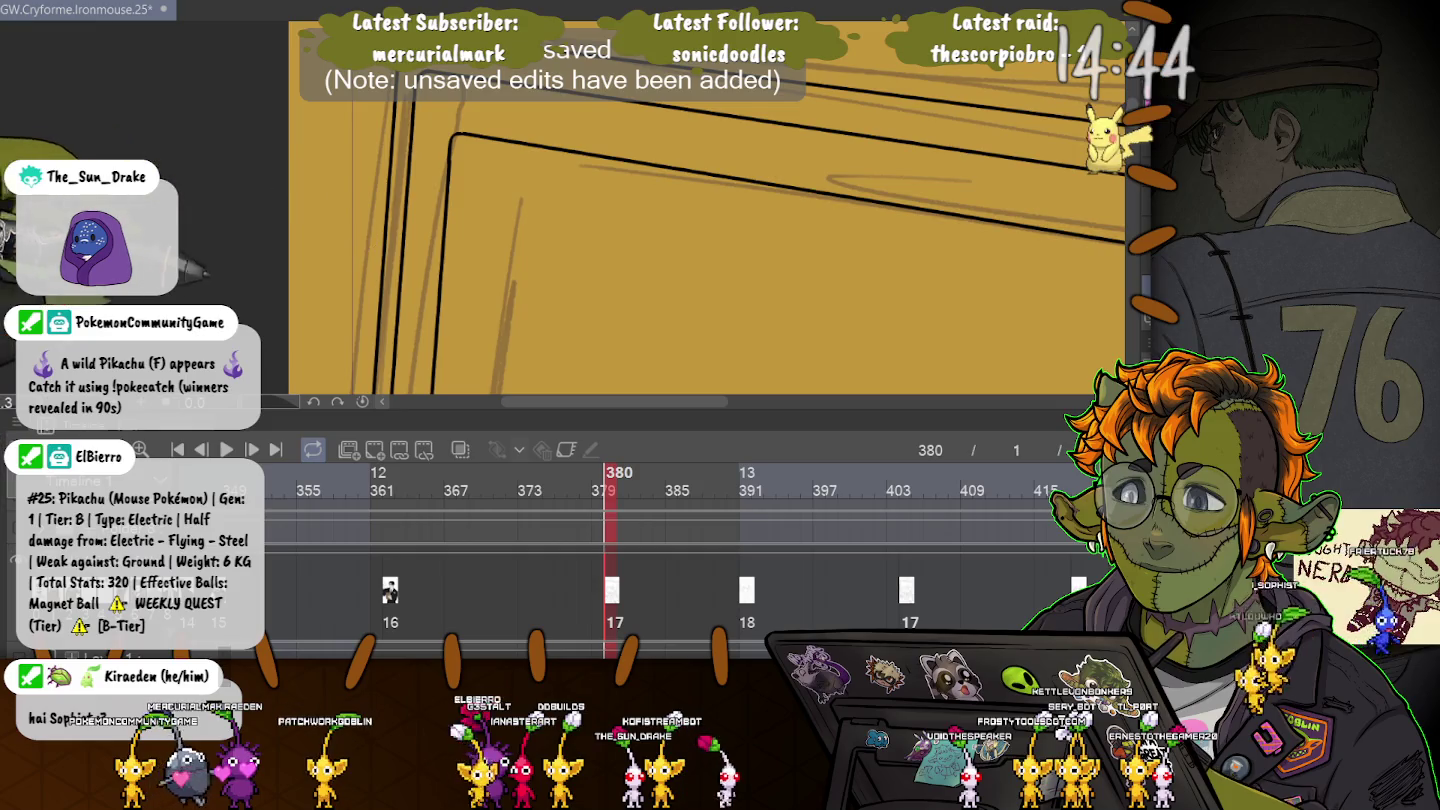
Ink a short curved stroke along the lower frame and look over the other ink lines.
scroll(707, 230, down, 5)
scroll(720, 210, up, 5)
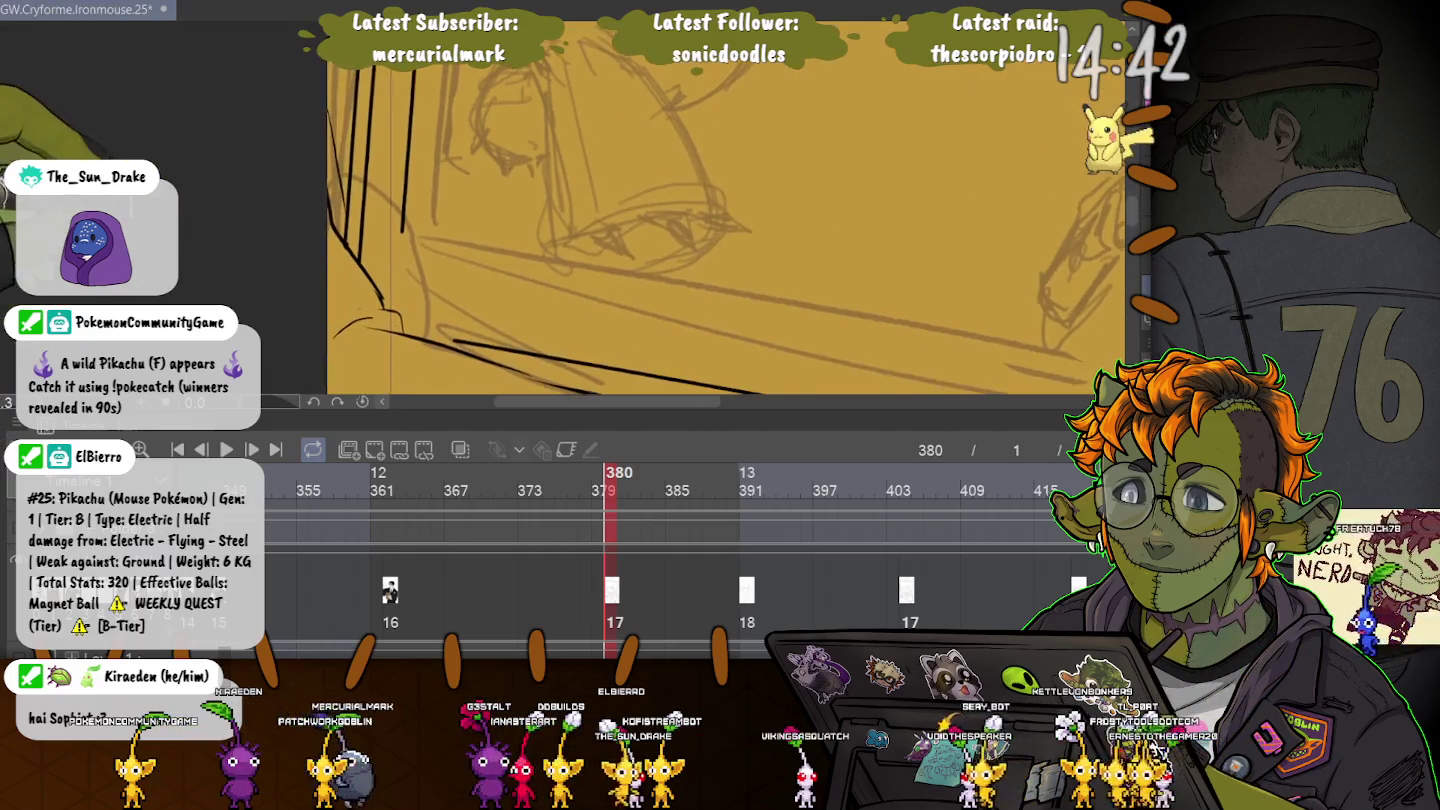
scroll(665, 211, left, 3)
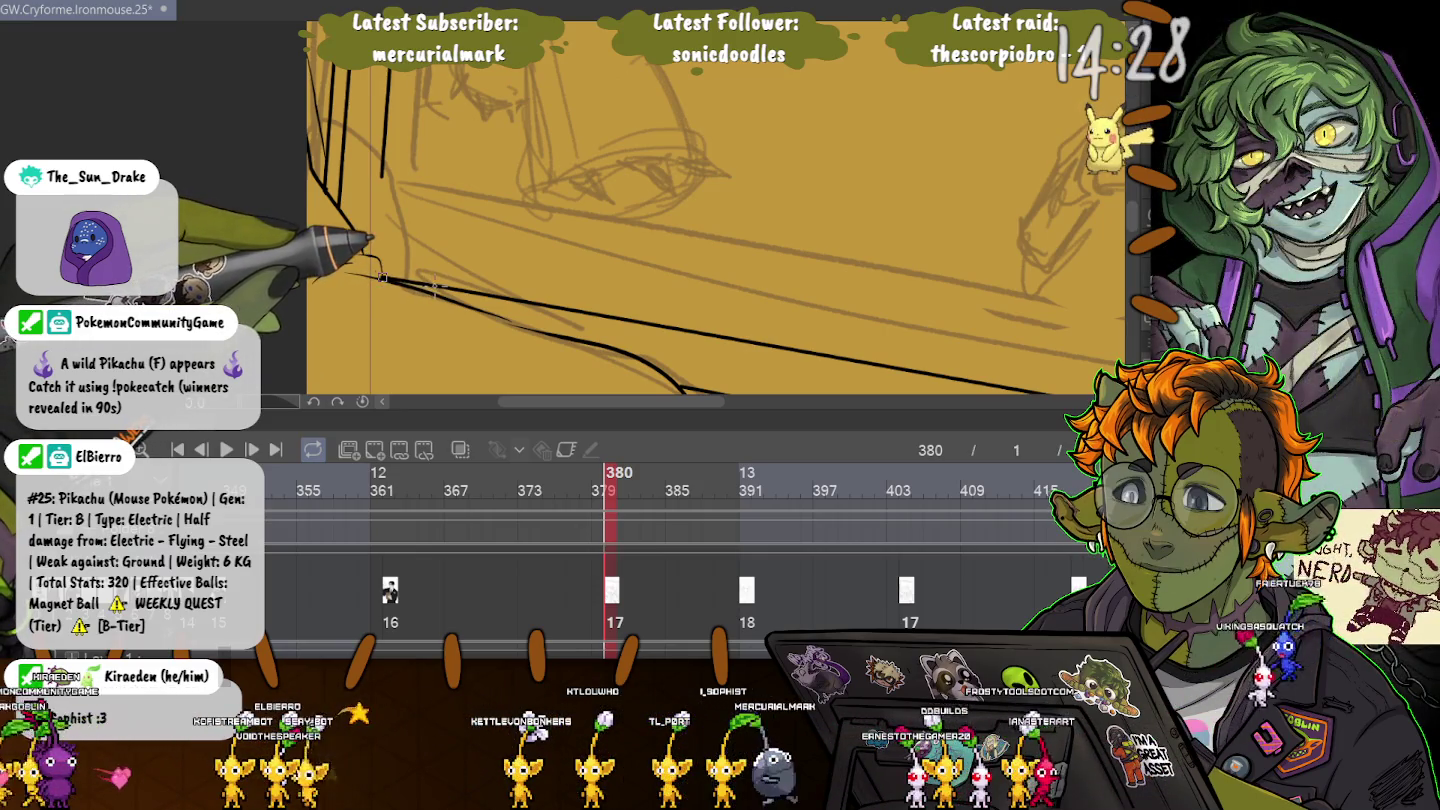
mouse_move(380, 275)
mouse_down()
mouse_move(316, 281)
mouse_move(383, 162)
mouse_move(113, 20)
mouse_up()
drag(108, 140, 330, 230)
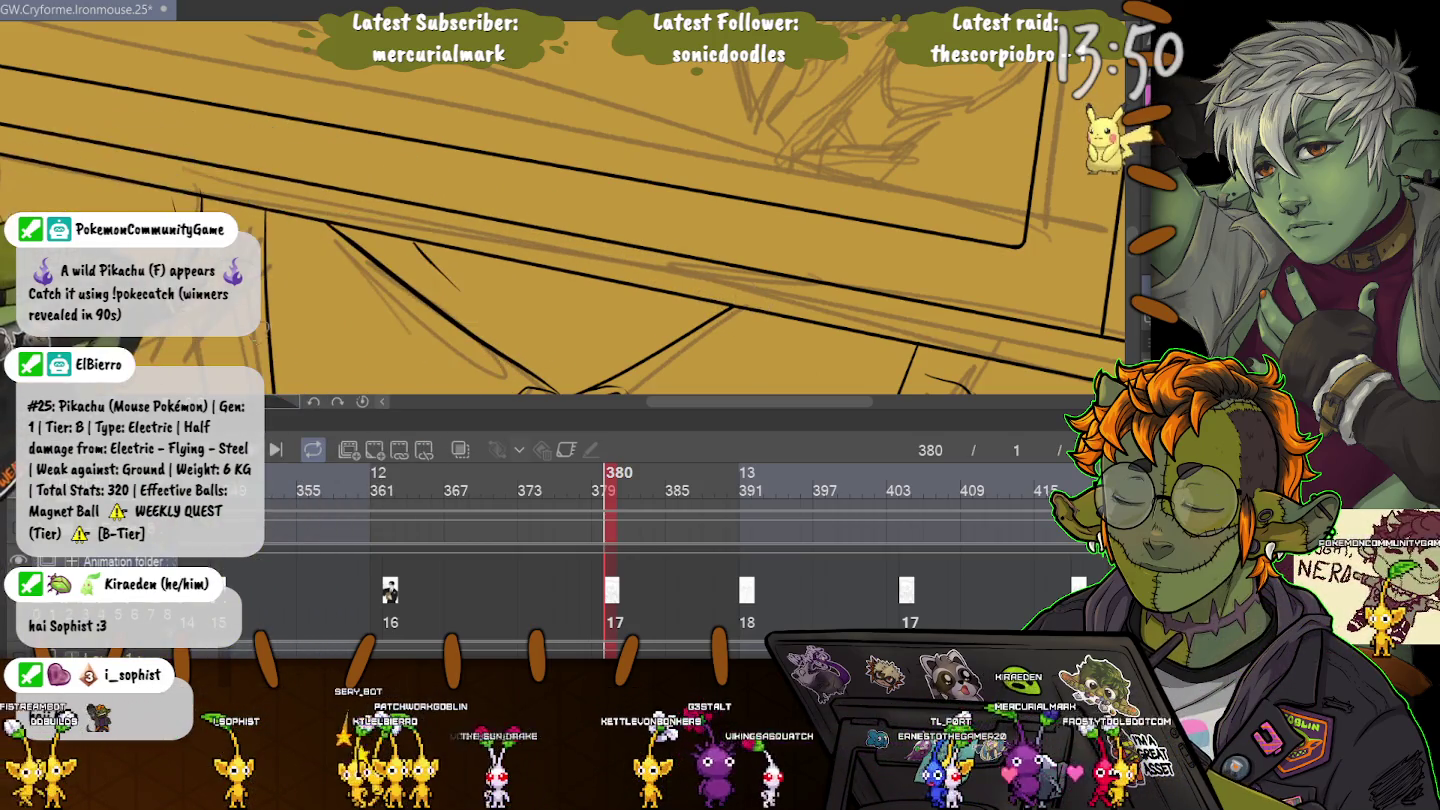
Zoom out, marquee the upper-right border lines and start Free Transform with Ctrl+T.
scroll(430, 211, down, 3)
scroll(499, 210, up, 3)
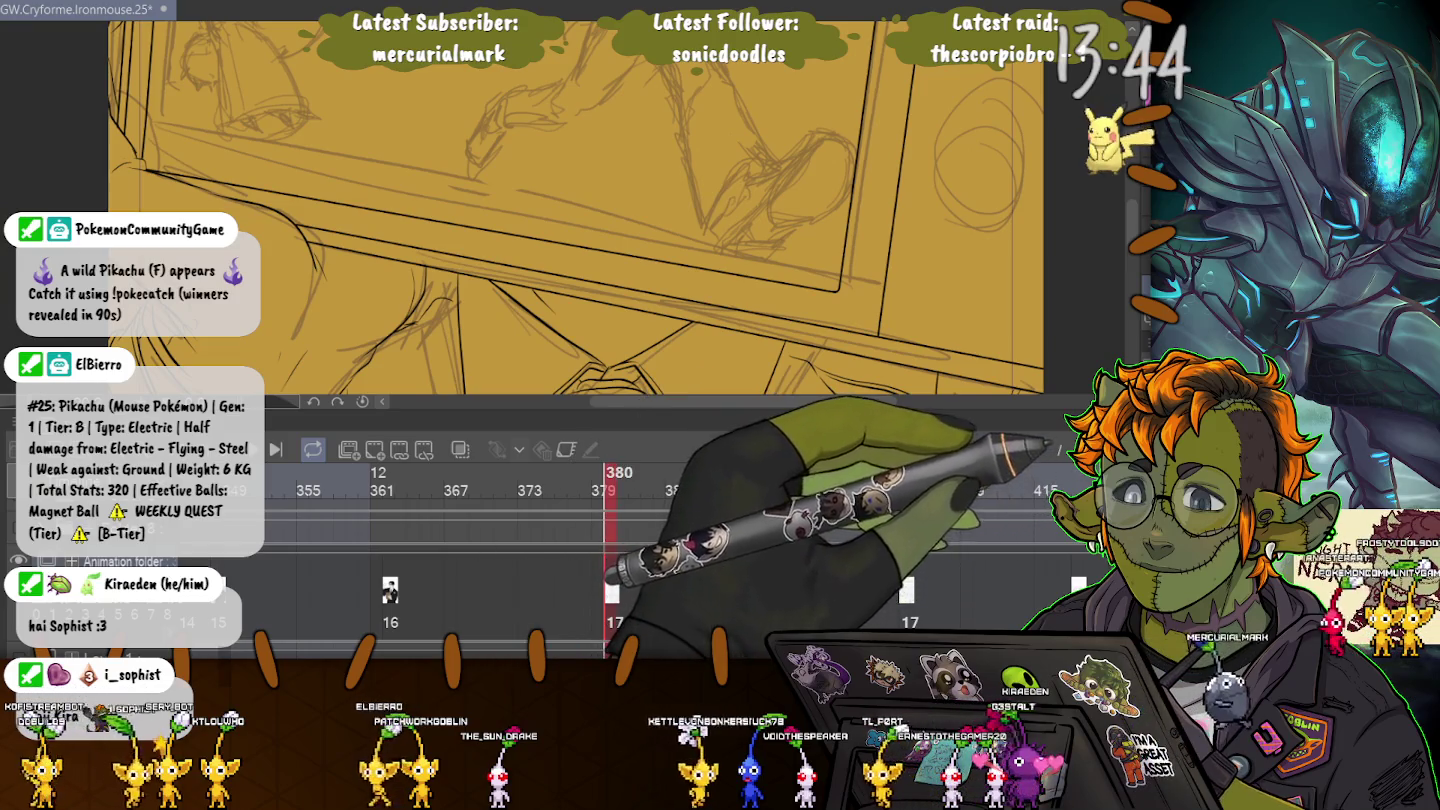
key(ctrl+minus)
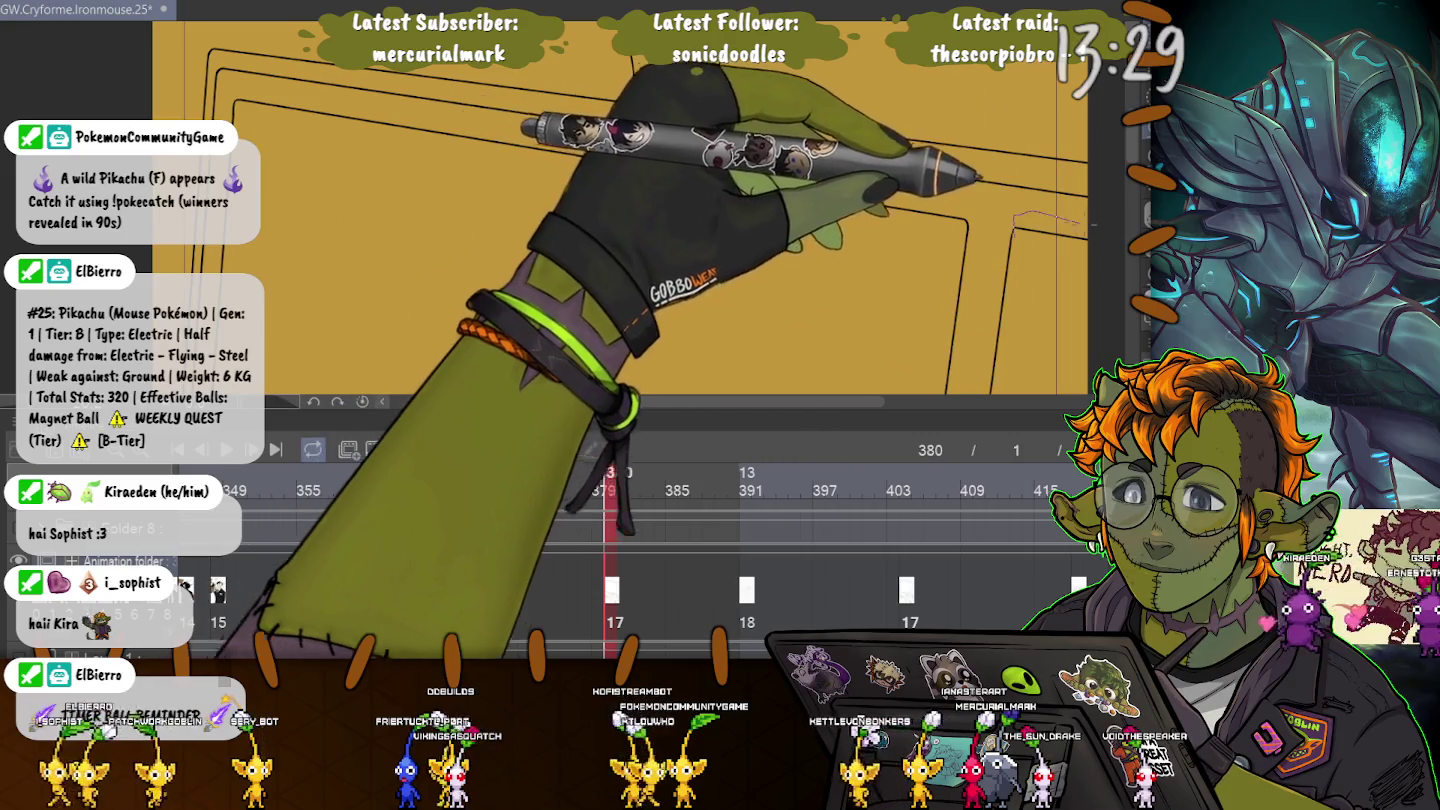
drag(1013, 215, 1086, 258)
key(ctrl+t)
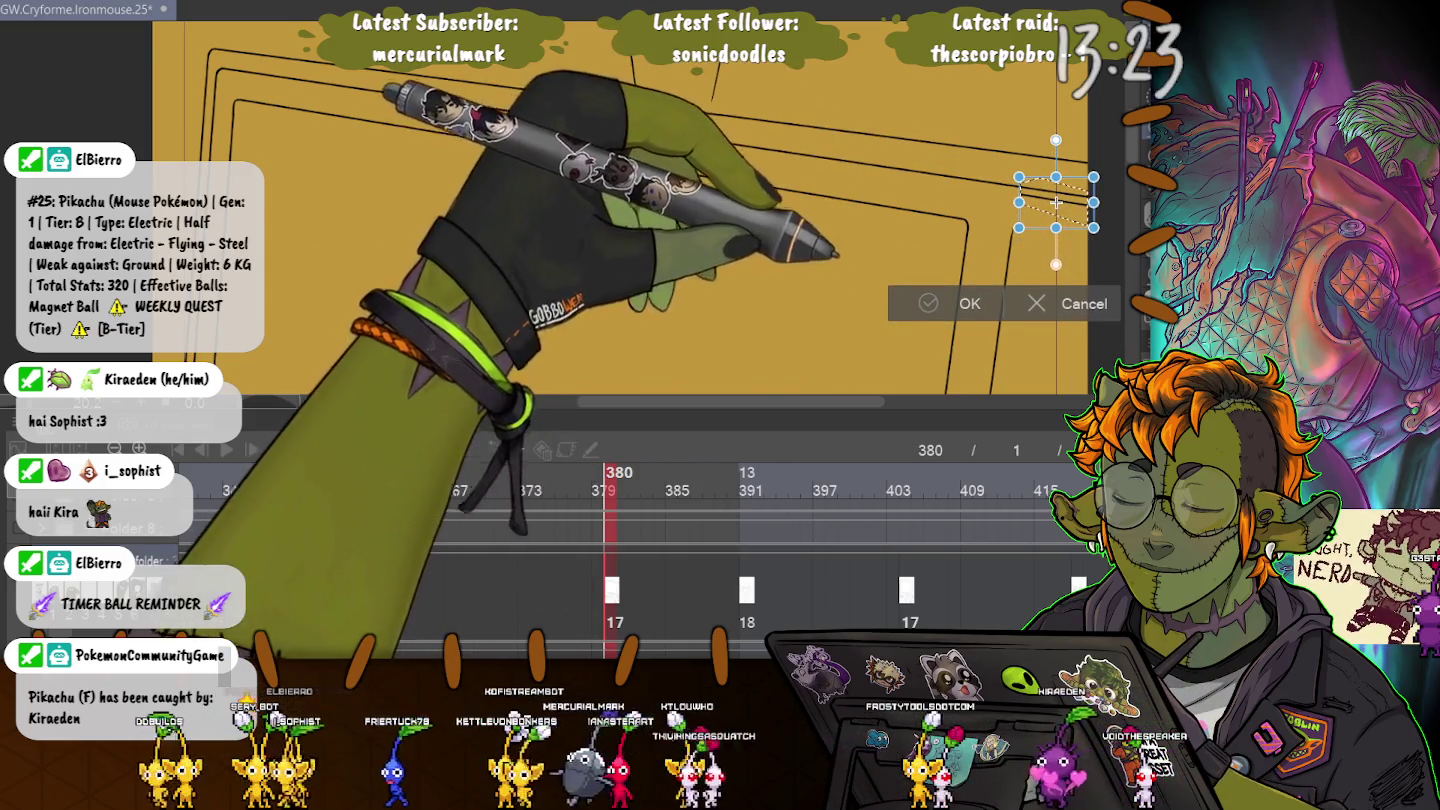
Commit the transform, deselect, hide palettes and ink a line from the corner down to the vertical edge.
click(959, 303)
key(ctrl+d)
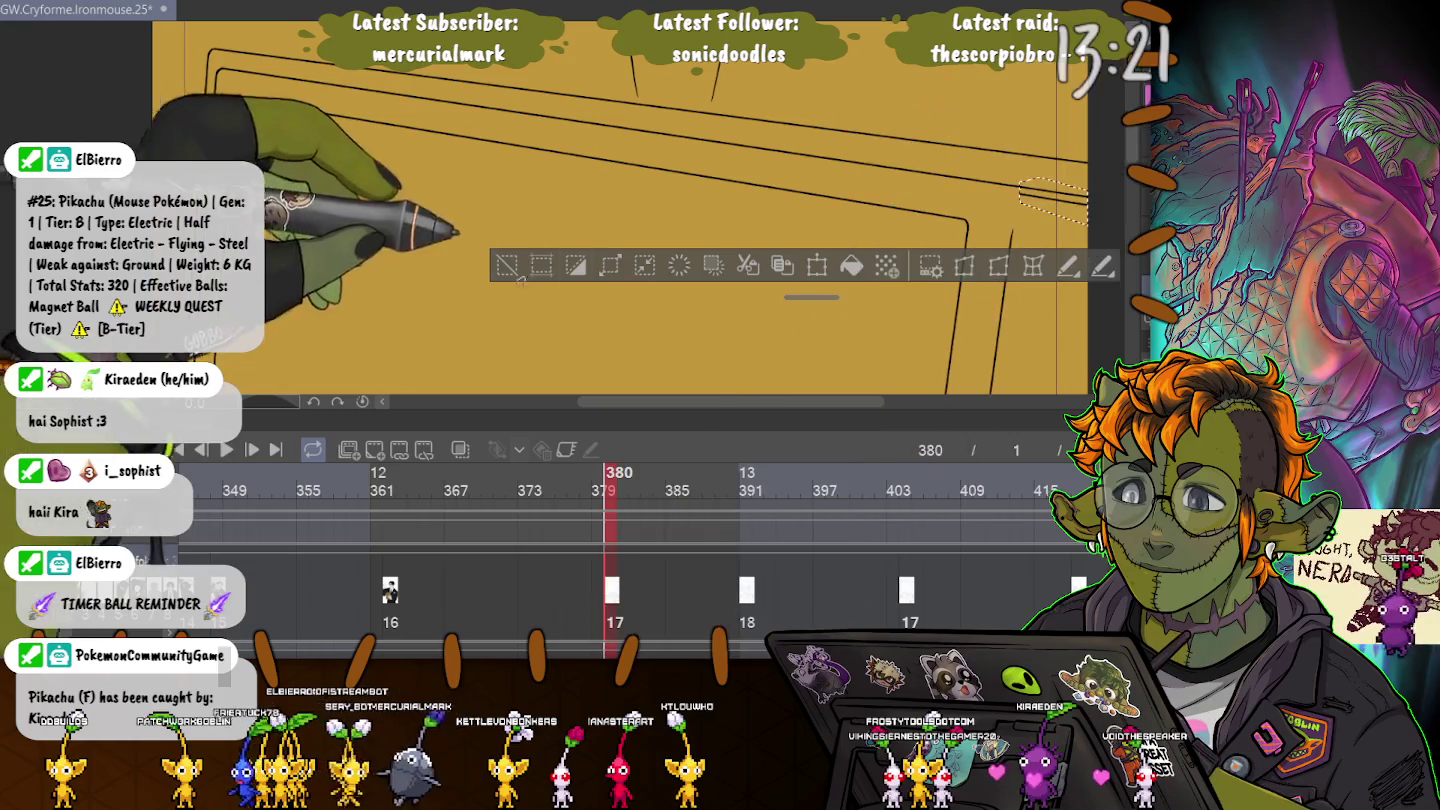
key(Tab)
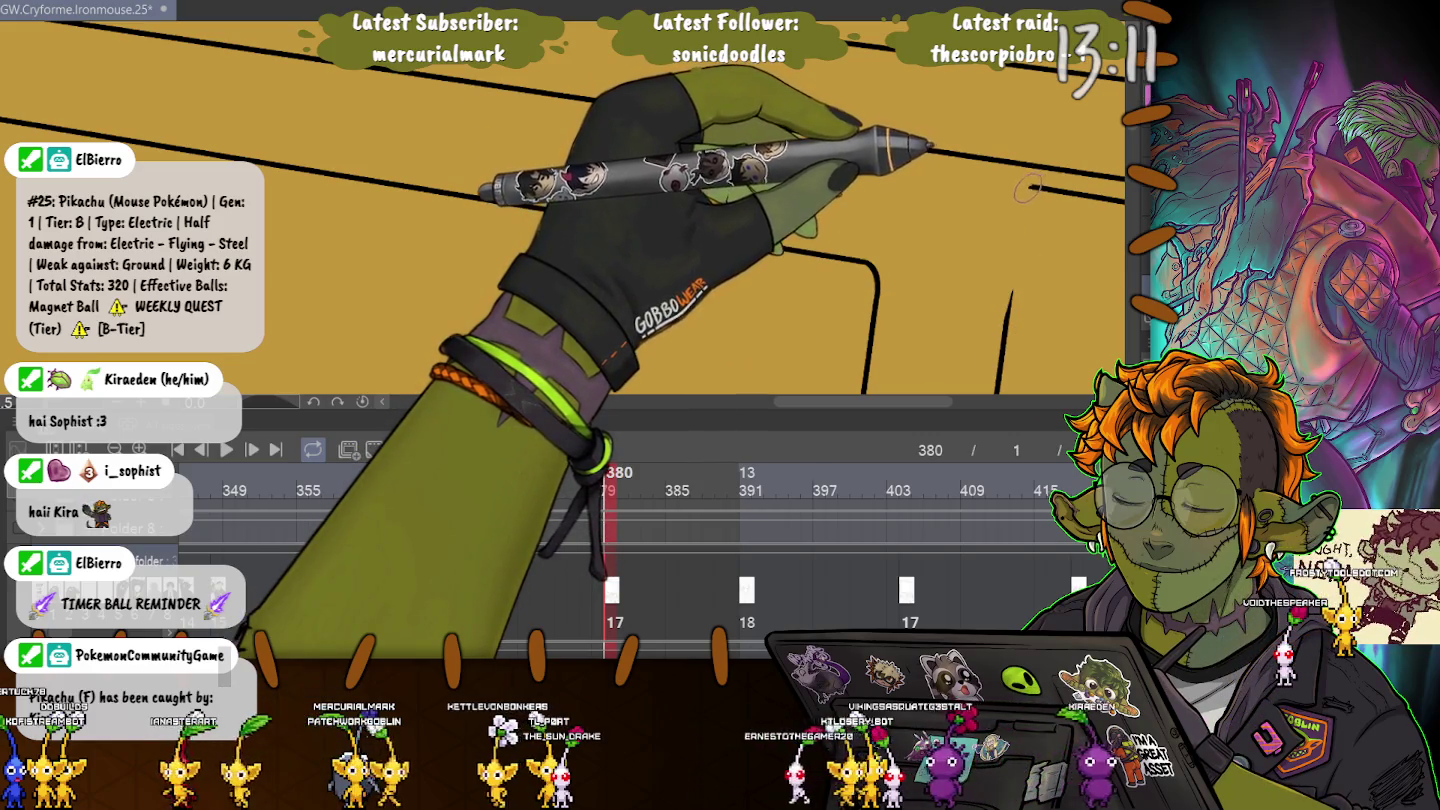
drag(1028, 190, 1013, 284)
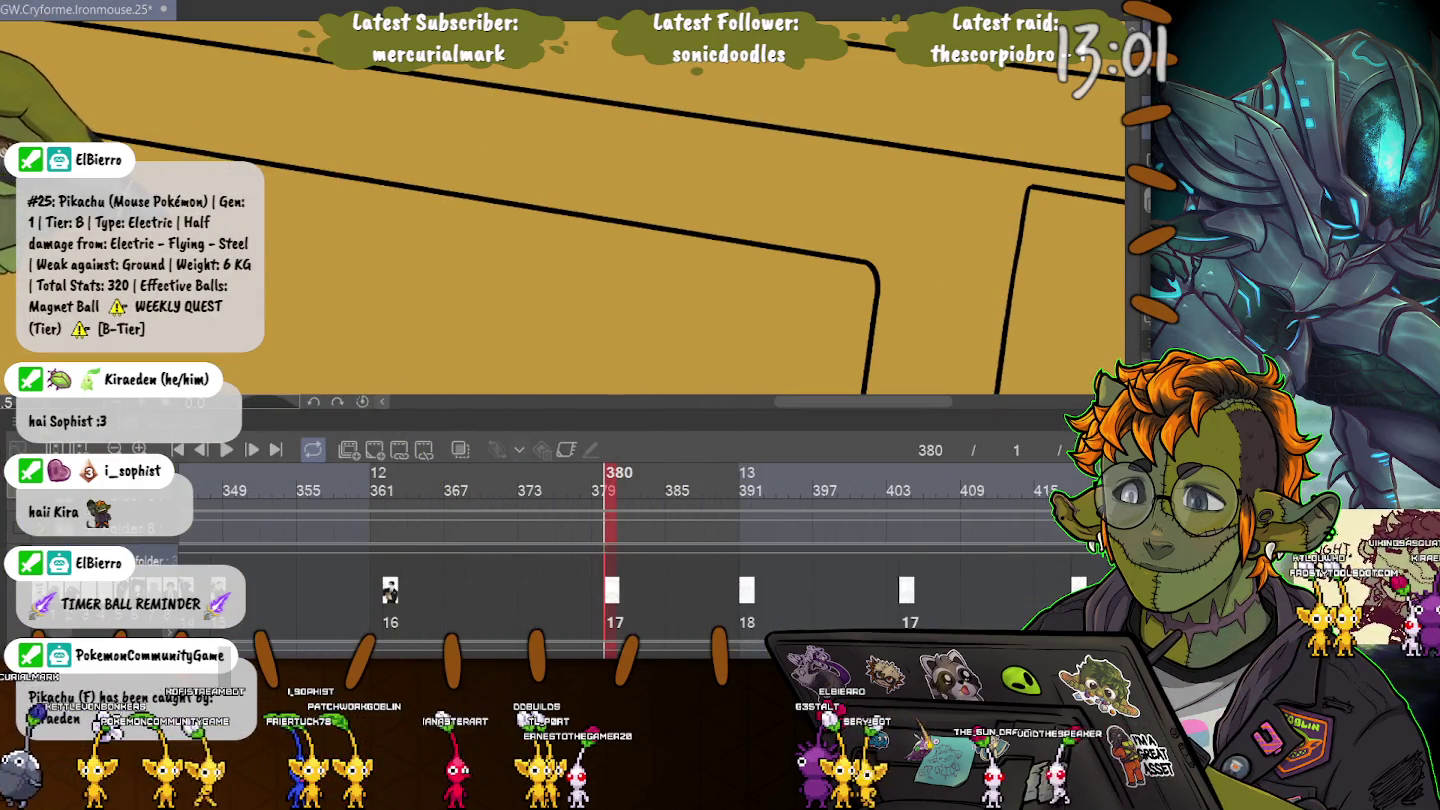
Zoom out, centre the TV panel, then scroll the timeline and select the frame 156 cel.
scroll(561, 210, down, 2)
scroll(560, 210, down, 2)
scroll(561, 211, down, 2)
scroll(560, 211, down, 2)
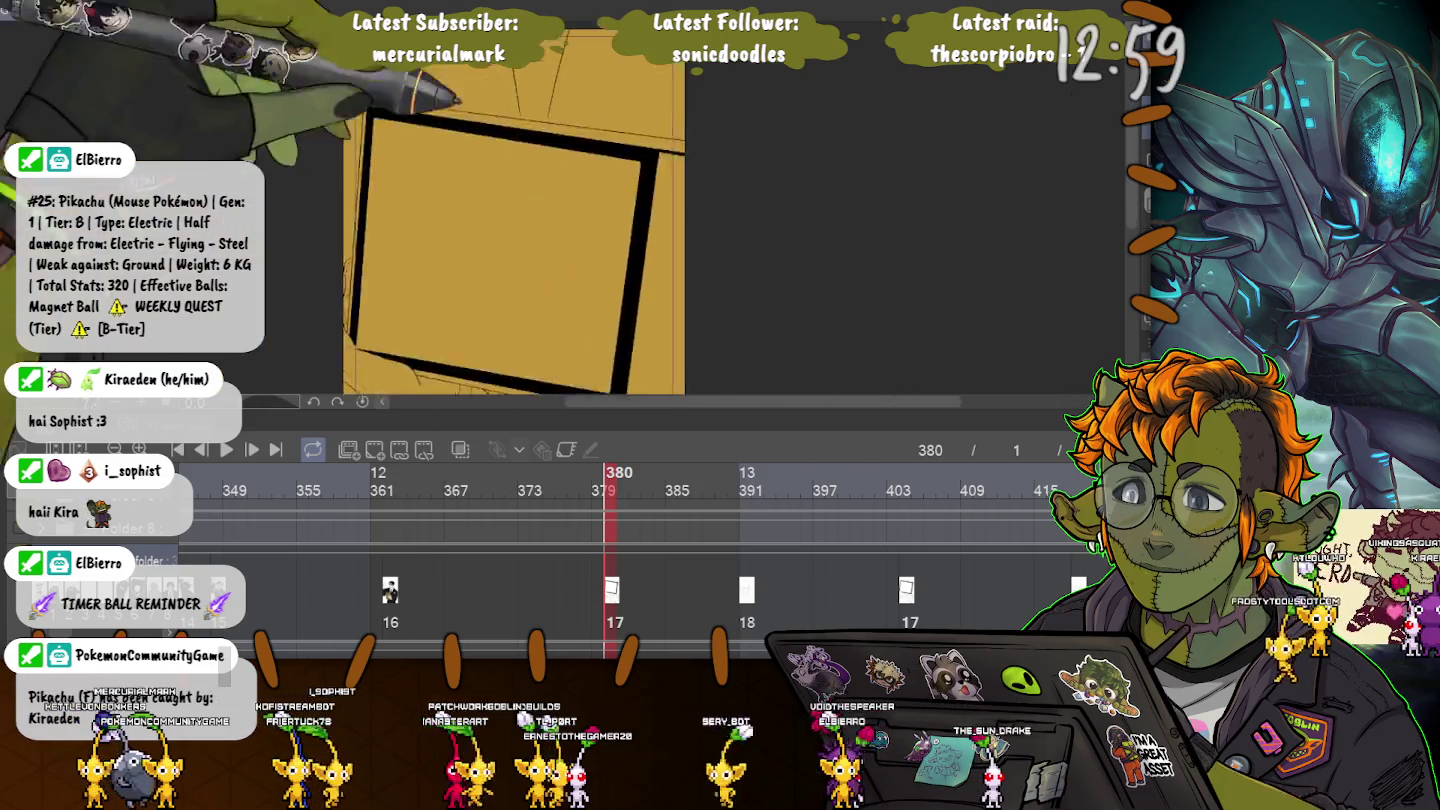
drag(560, 221, 709, 167)
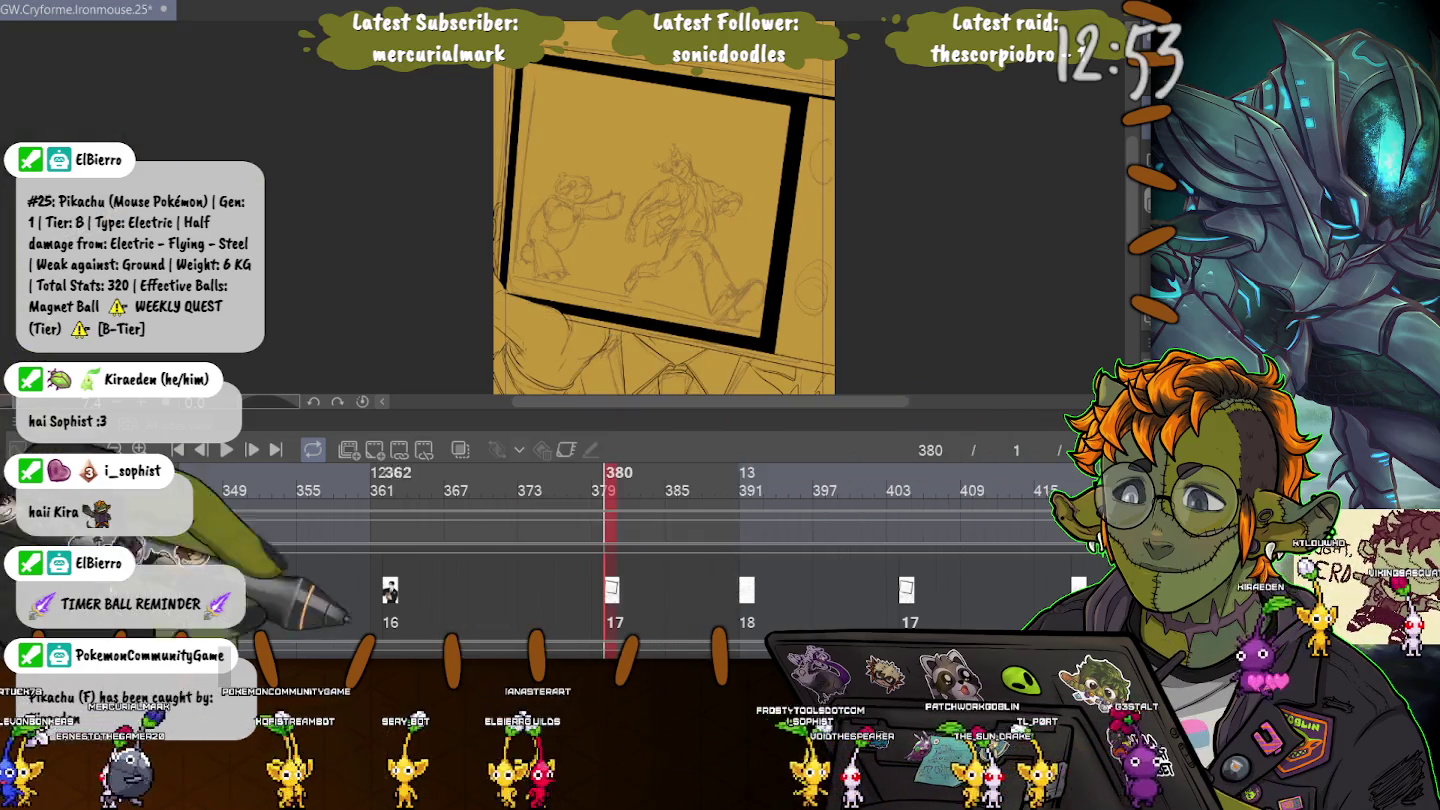
scroll(641, 560, left, 5)
scroll(640, 560, left, 5)
scroll(640, 561, left, 3)
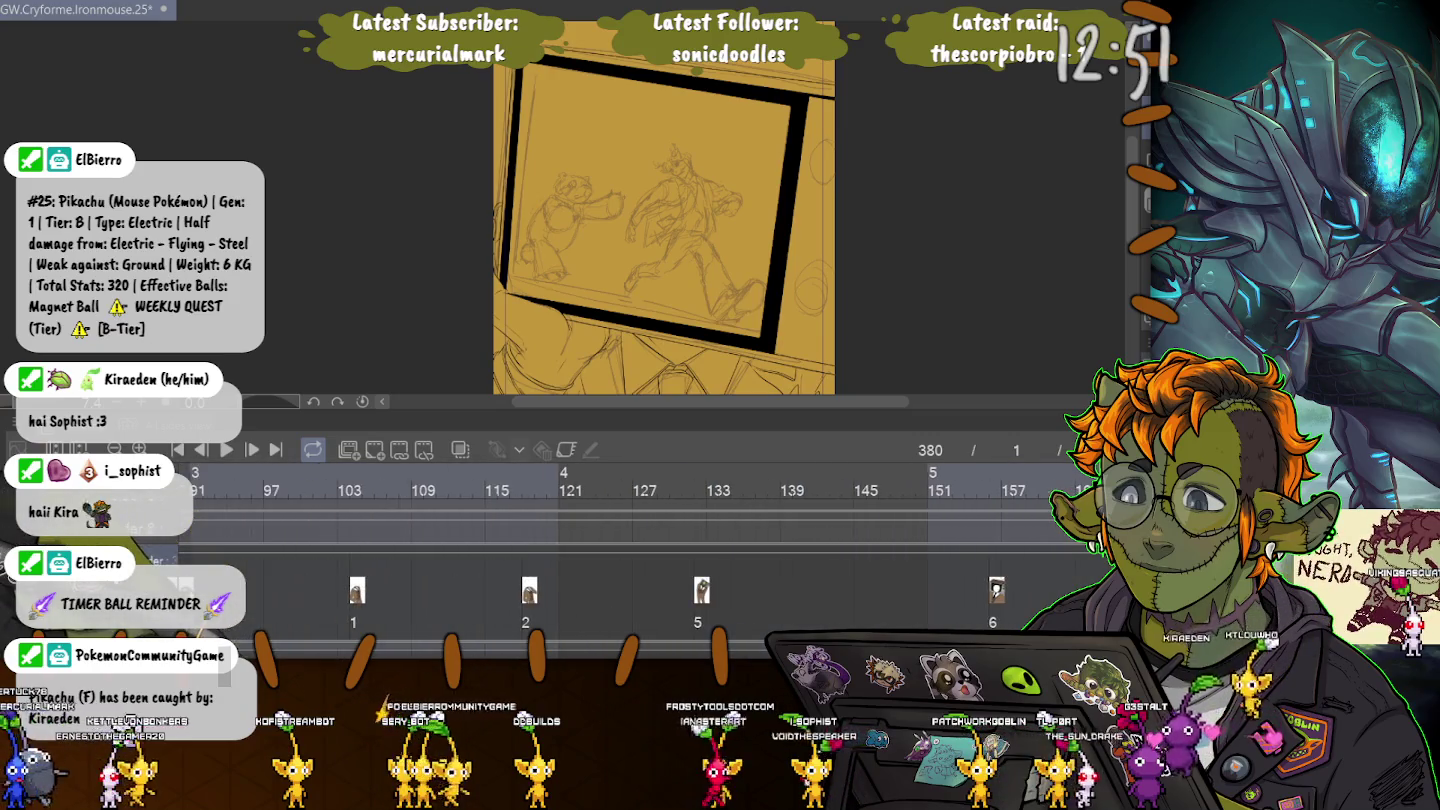
click(993, 473)
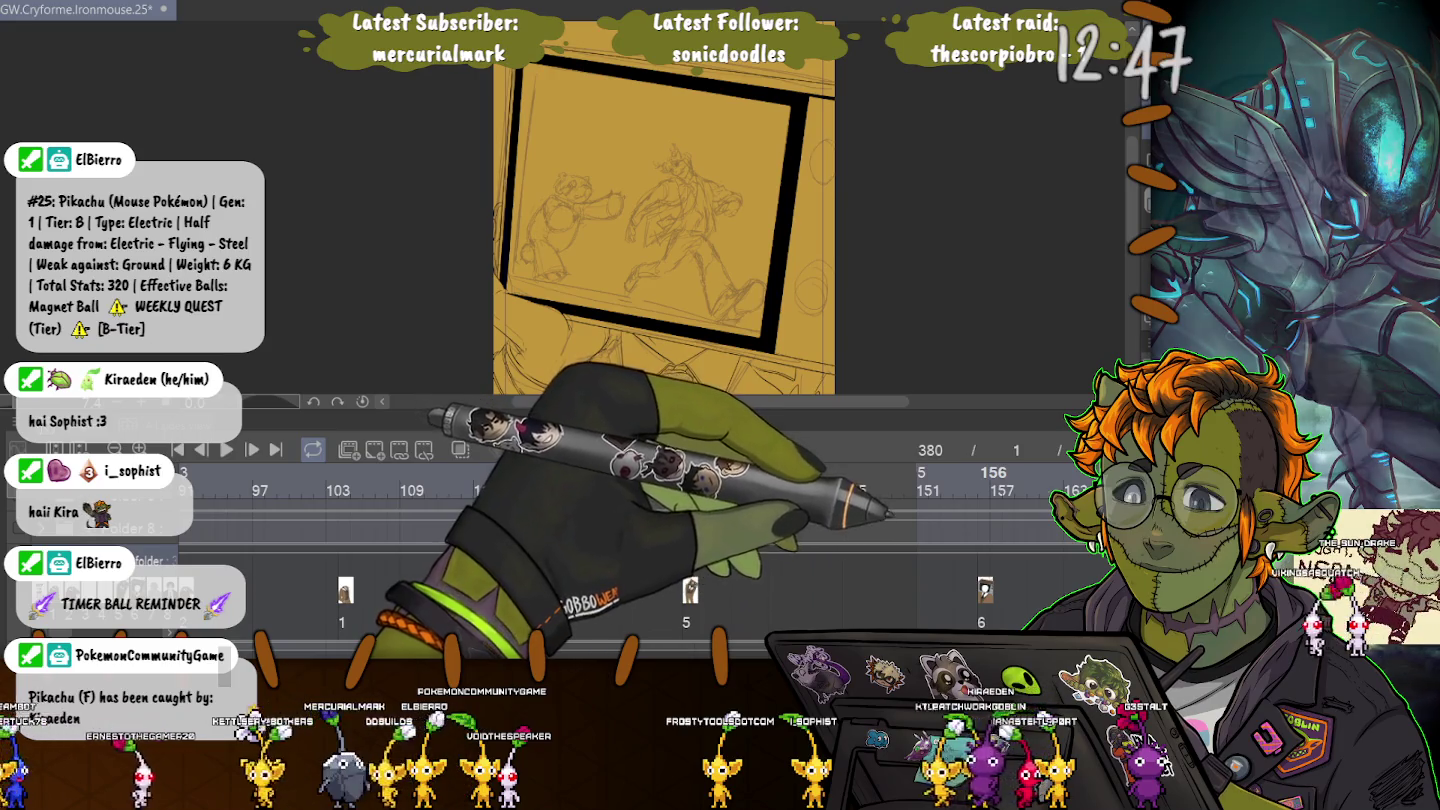
click(980, 472)
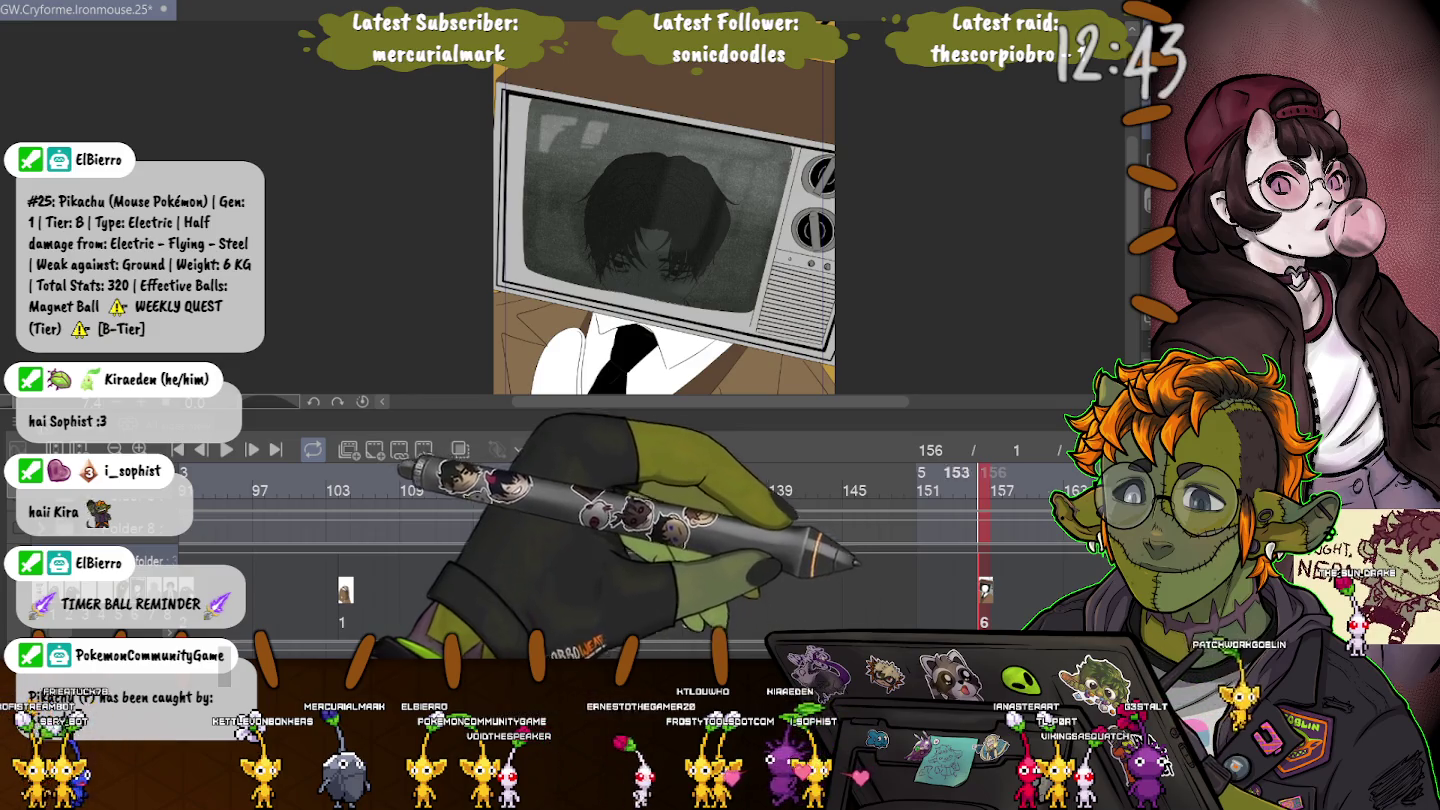
Scroll along the timeline and go to frame 380 to view the character sketch.
scroll(550, 90, up, 2)
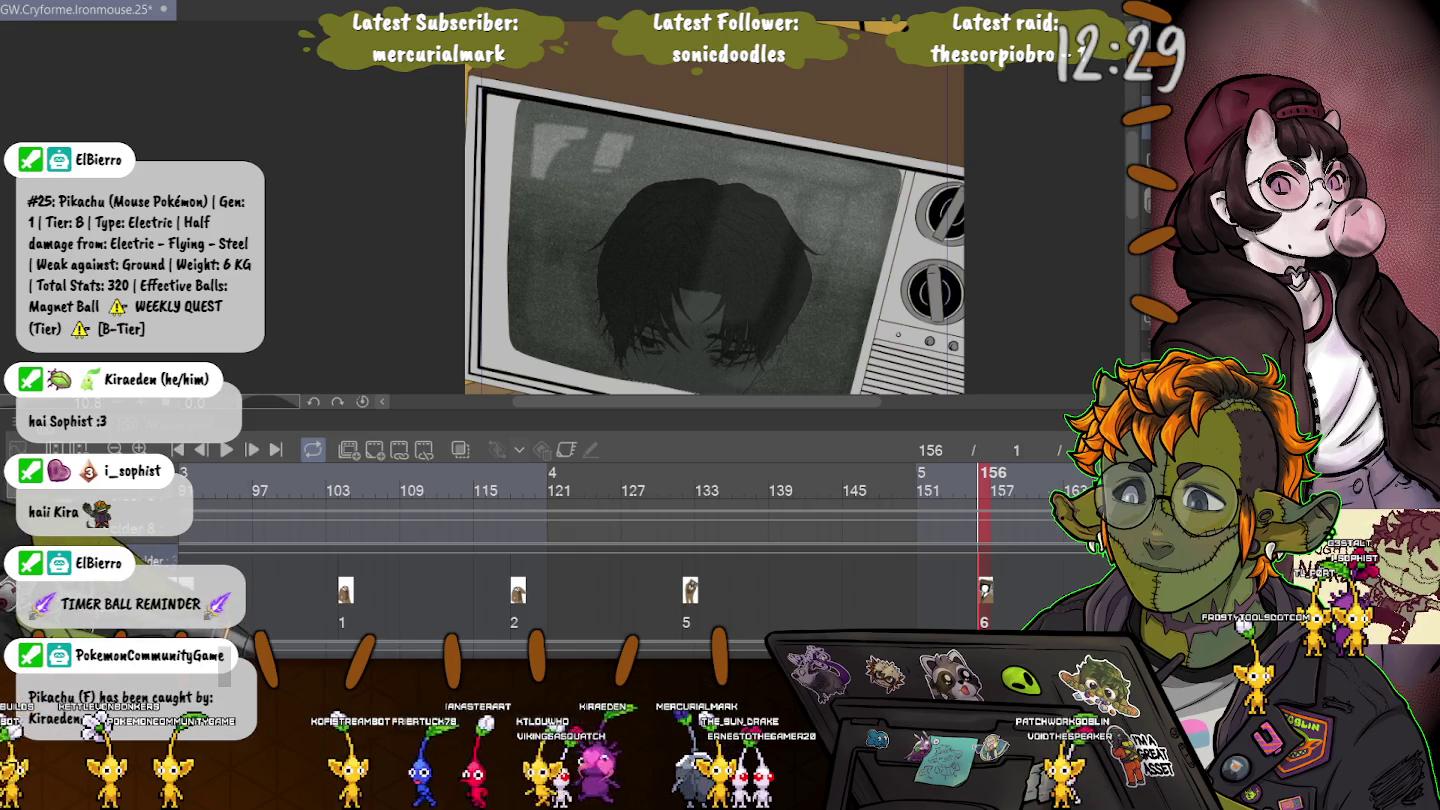
scroll(640, 491, right, 3)
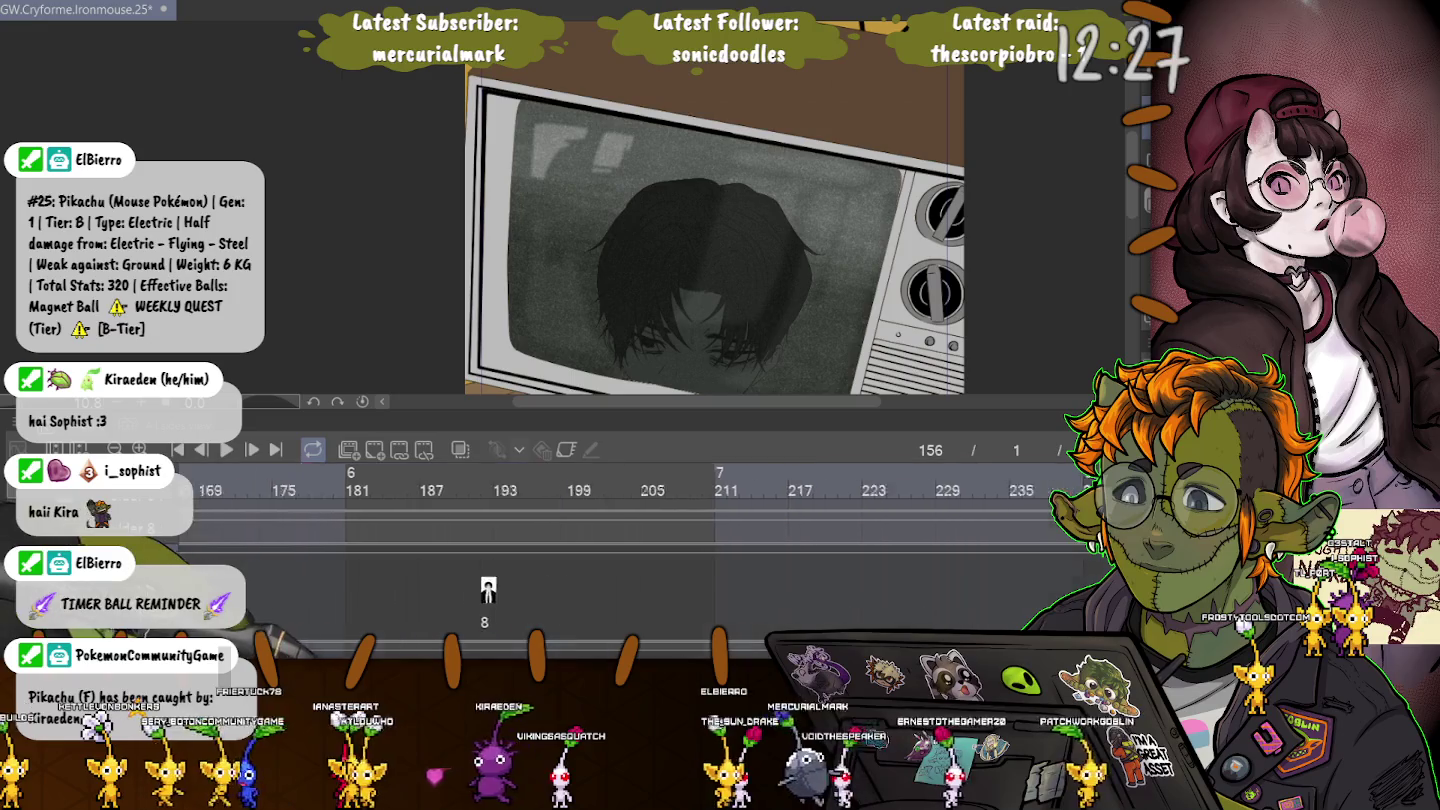
scroll(640, 491, right, 3)
scroll(640, 490, right, 5)
scroll(641, 491, right, 3)
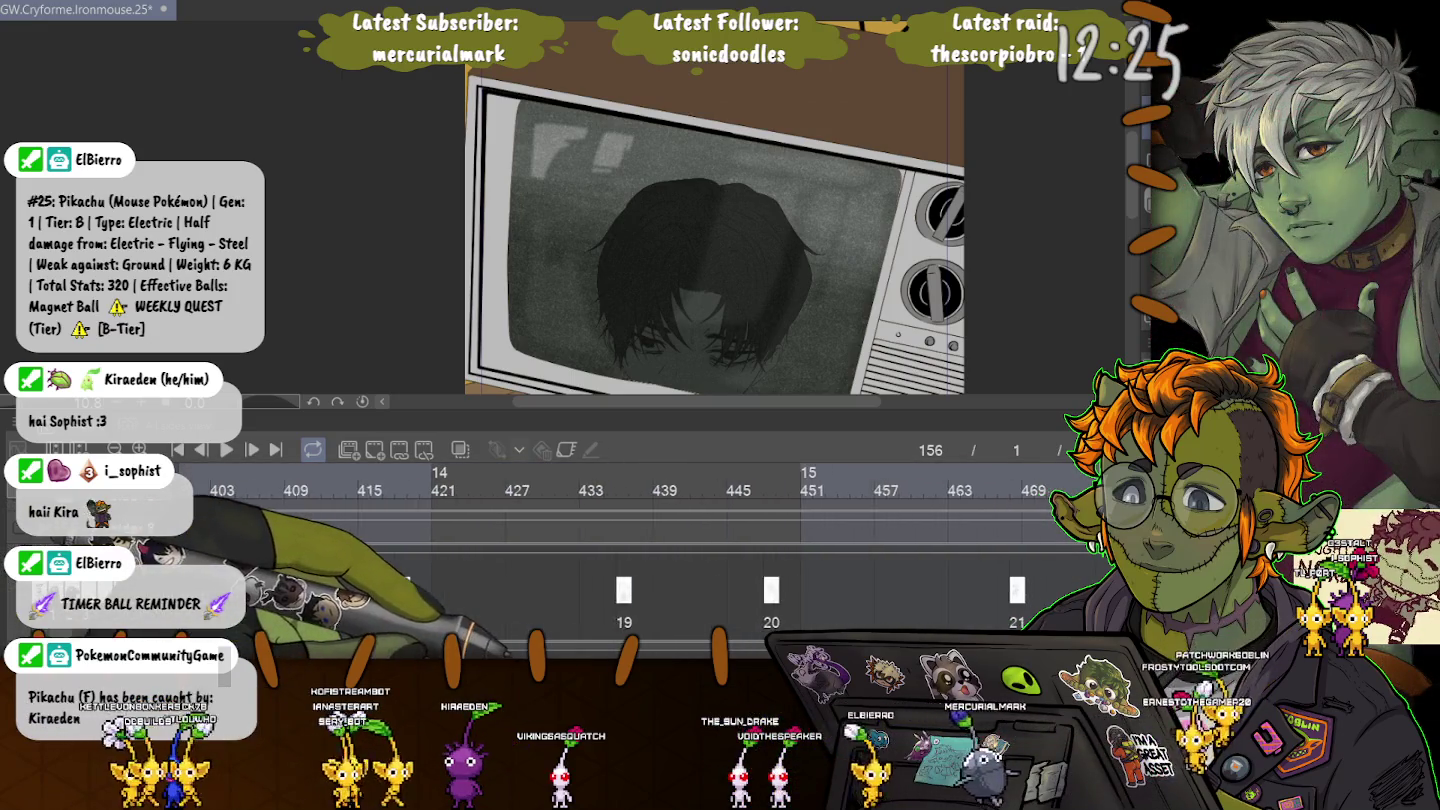
scroll(641, 490, right, 3)
scroll(640, 491, left, 3)
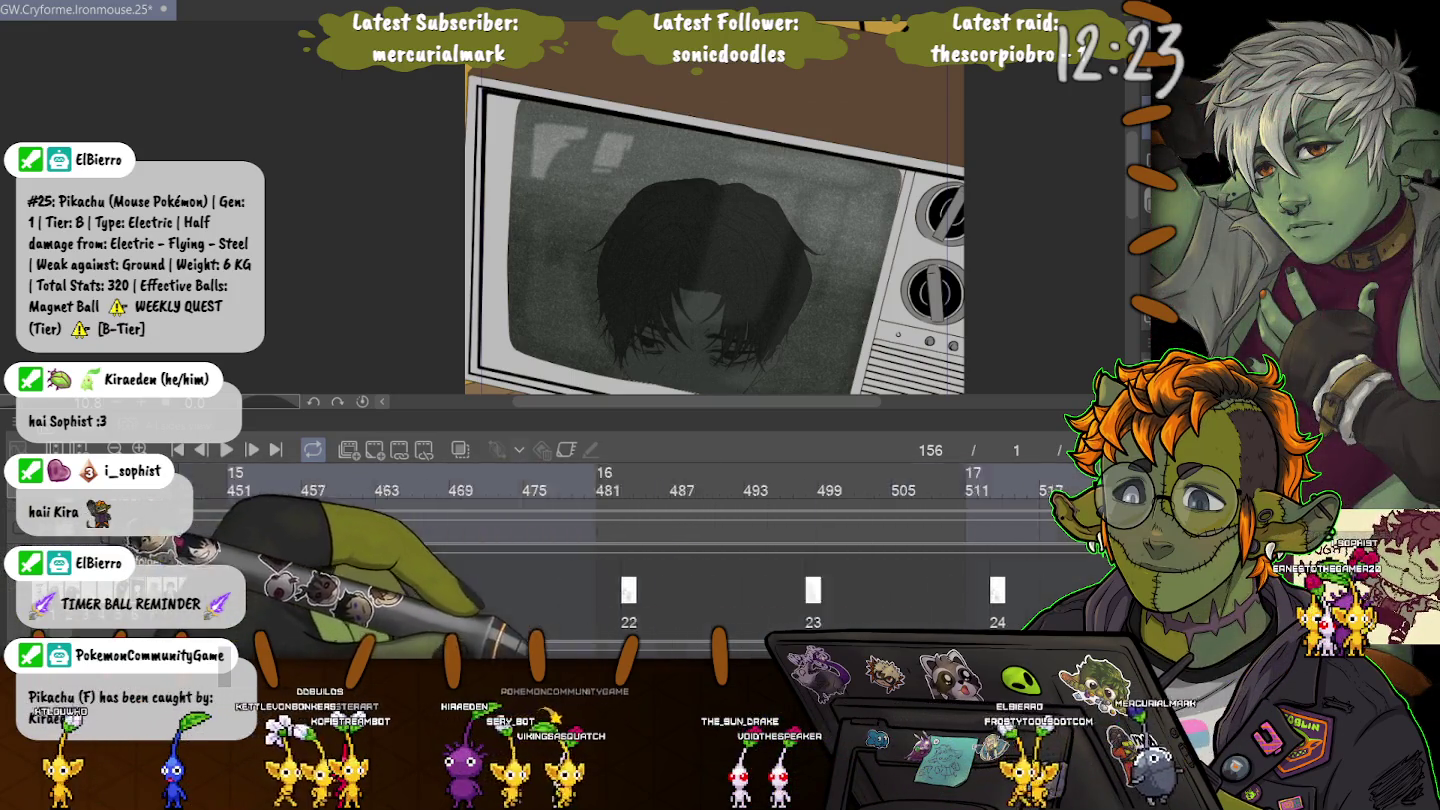
scroll(641, 491, left, 3)
scroll(640, 491, left, 1)
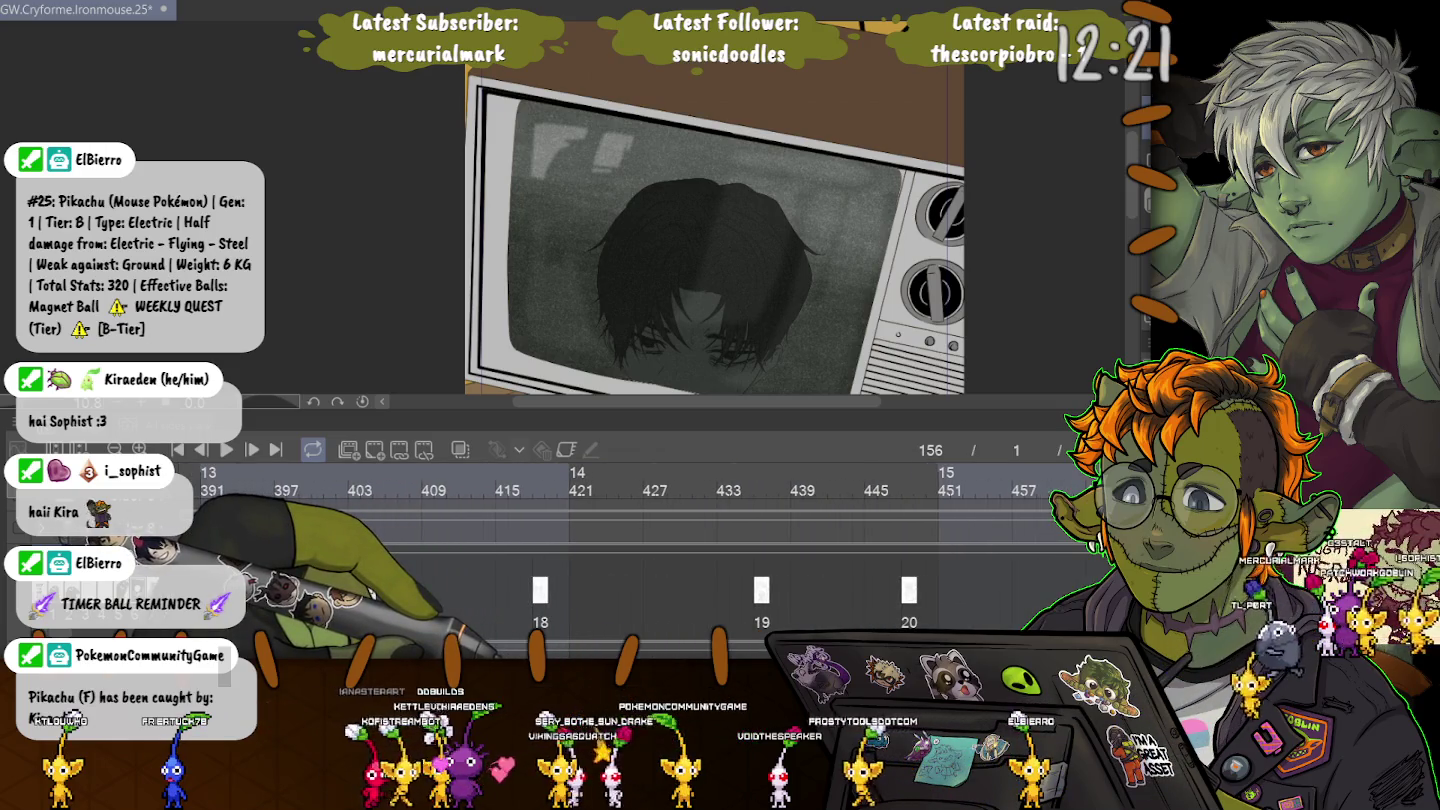
scroll(640, 491, left, 3)
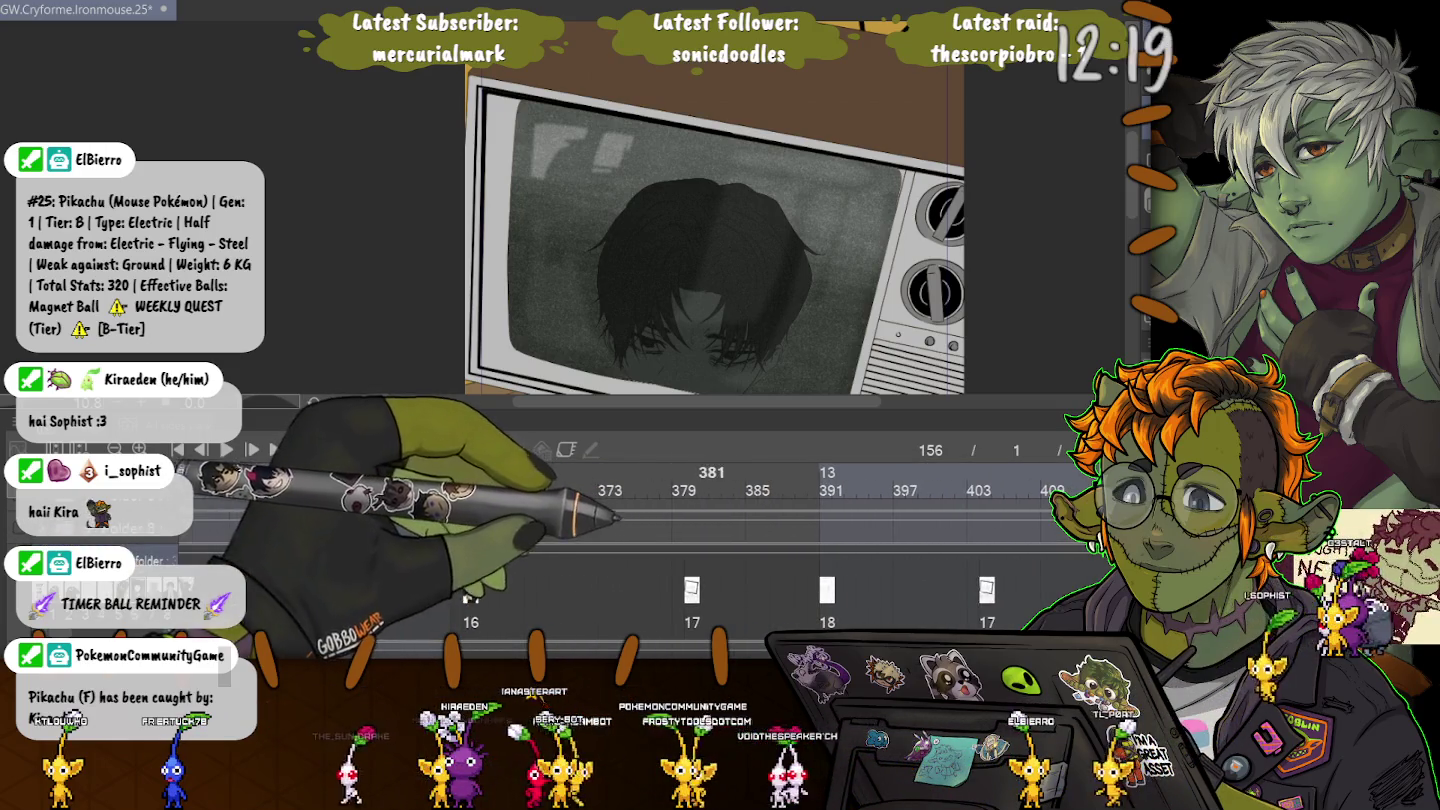
click(689, 472)
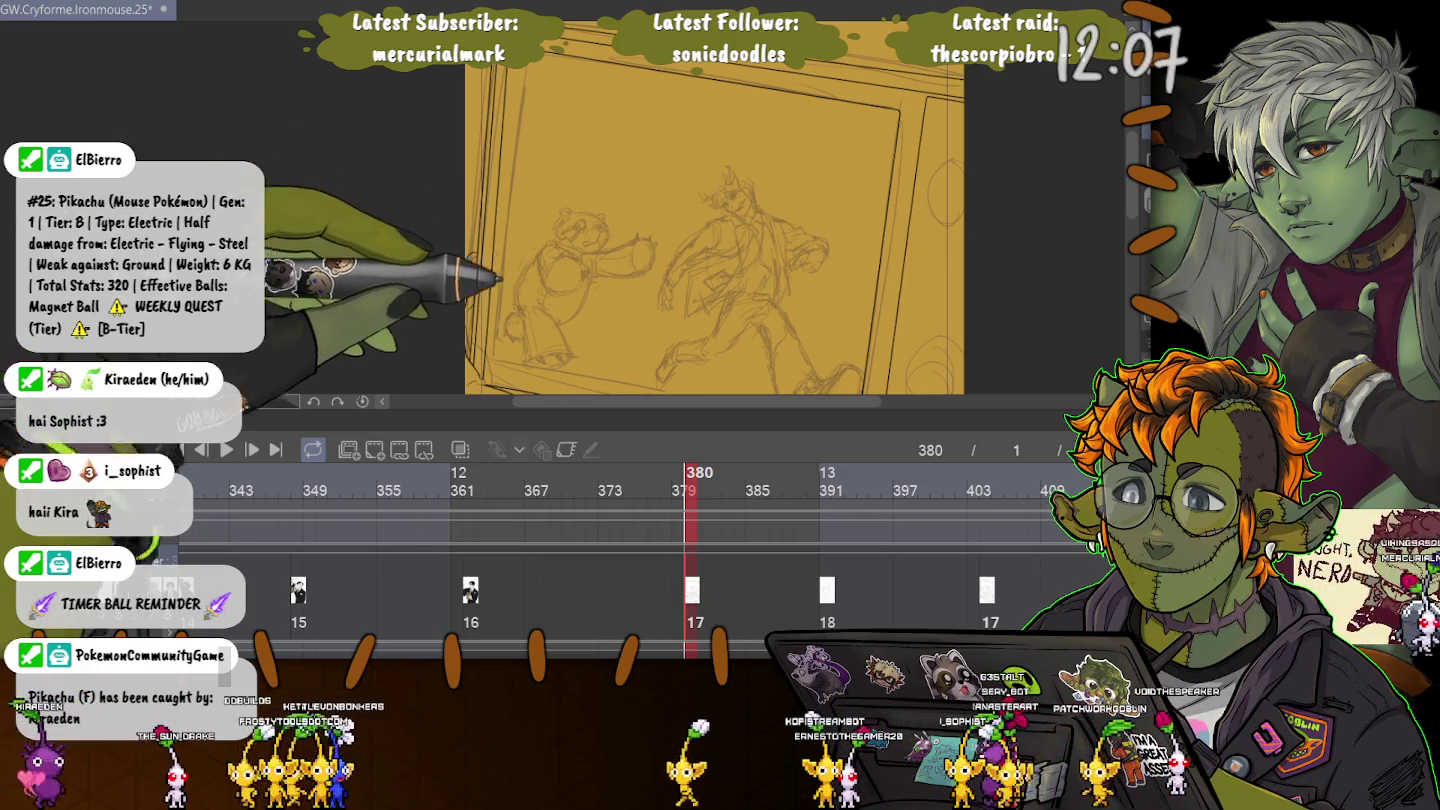
Scroll back along the timeline to frame 156's TV reference.
scroll(640, 550, left, 5)
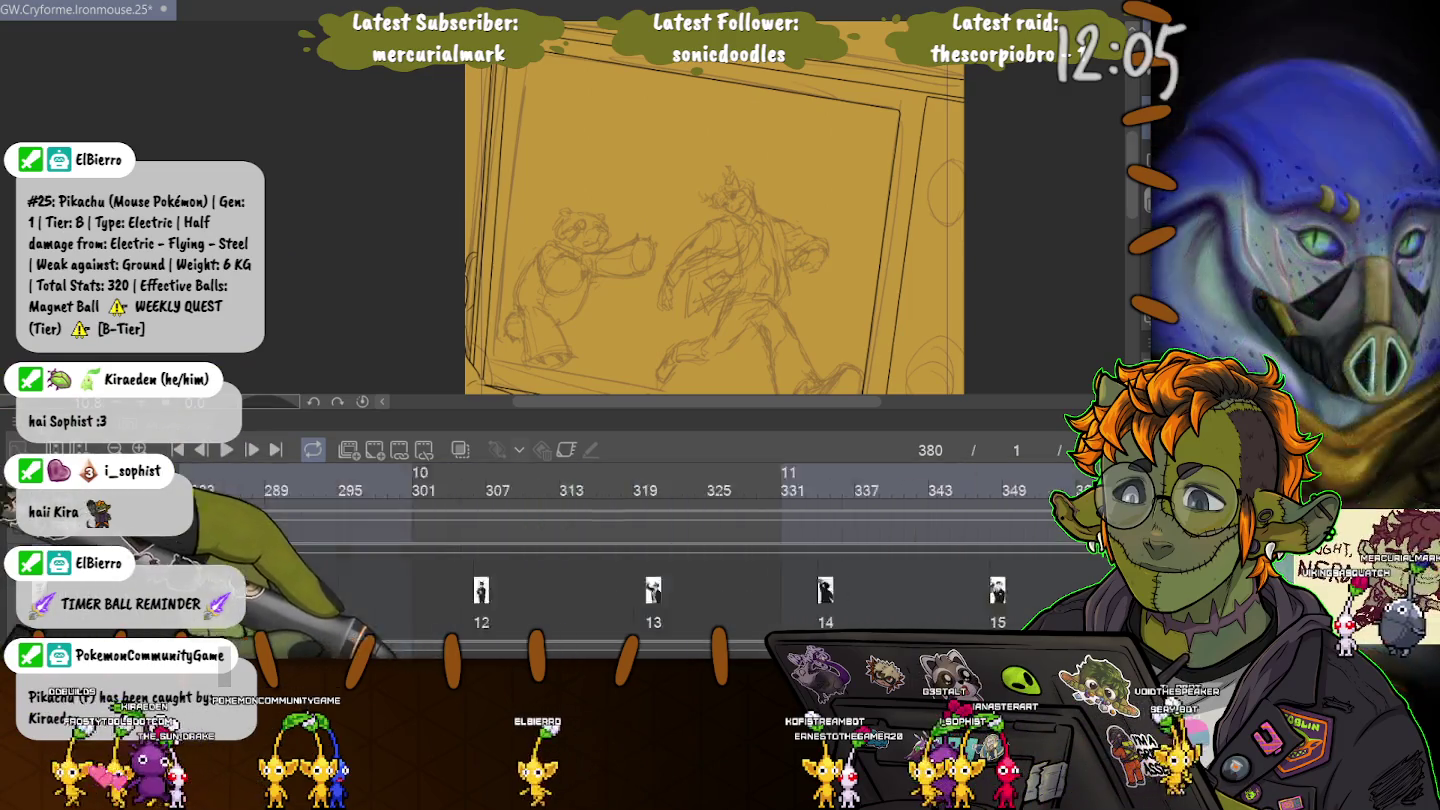
scroll(641, 550, left, 5)
scroll(640, 550, left, 5)
scroll(641, 550, right, 5)
scroll(641, 550, right, 3)
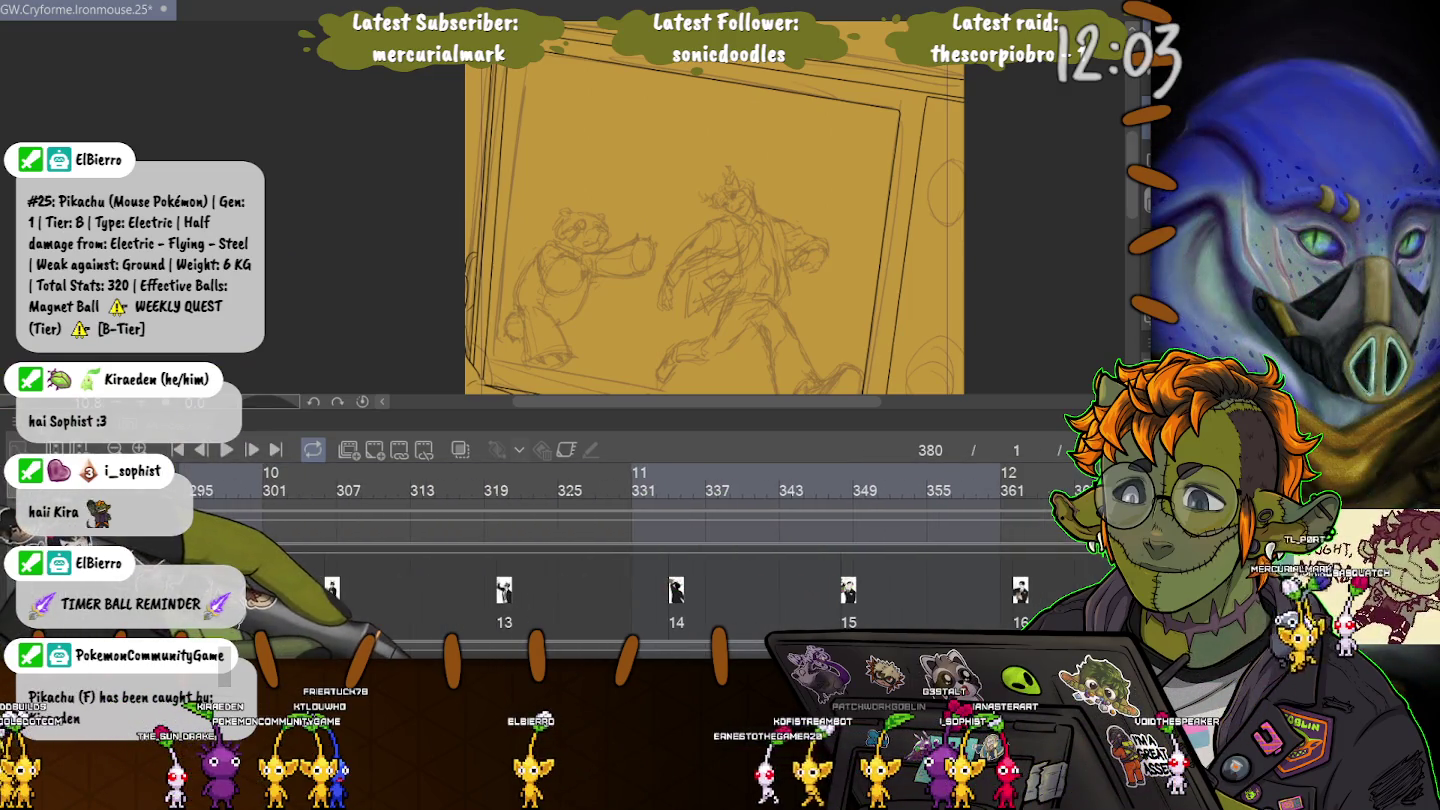
scroll(640, 551, left, 2)
scroll(640, 550, left, 3)
scroll(641, 551, left, 2)
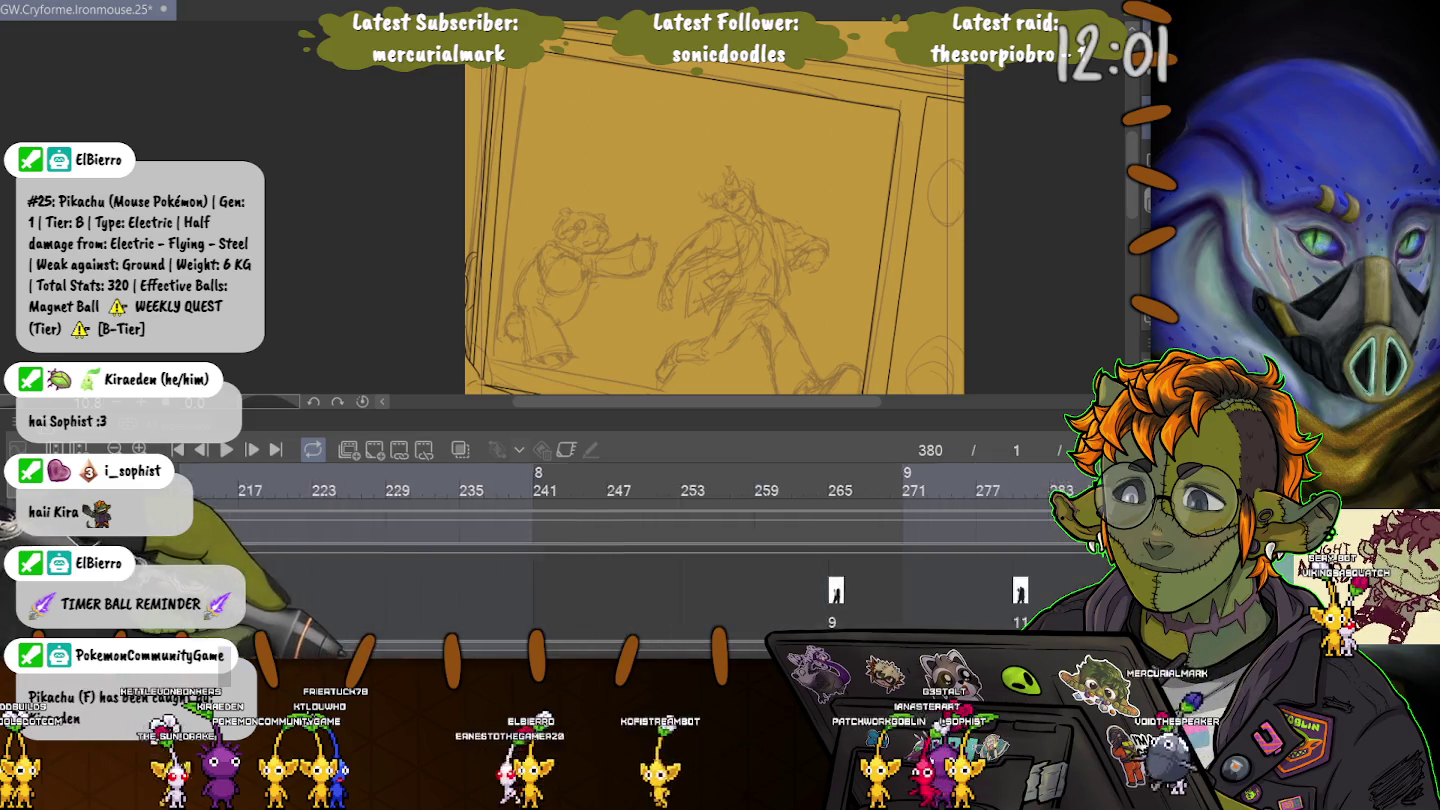
scroll(640, 551, left, 4)
scroll(640, 551, left, 3)
scroll(641, 550, left, 1)
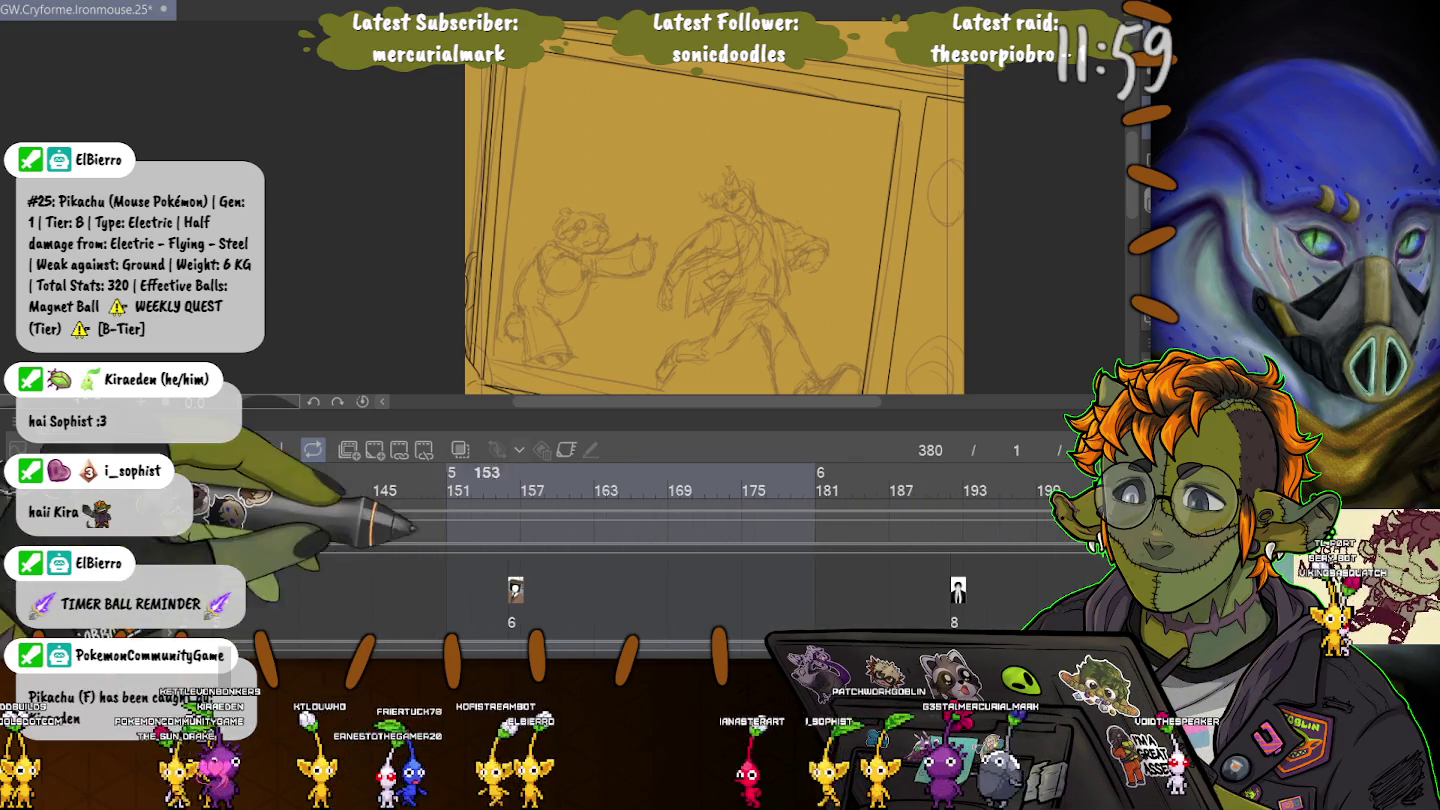
click(515, 480)
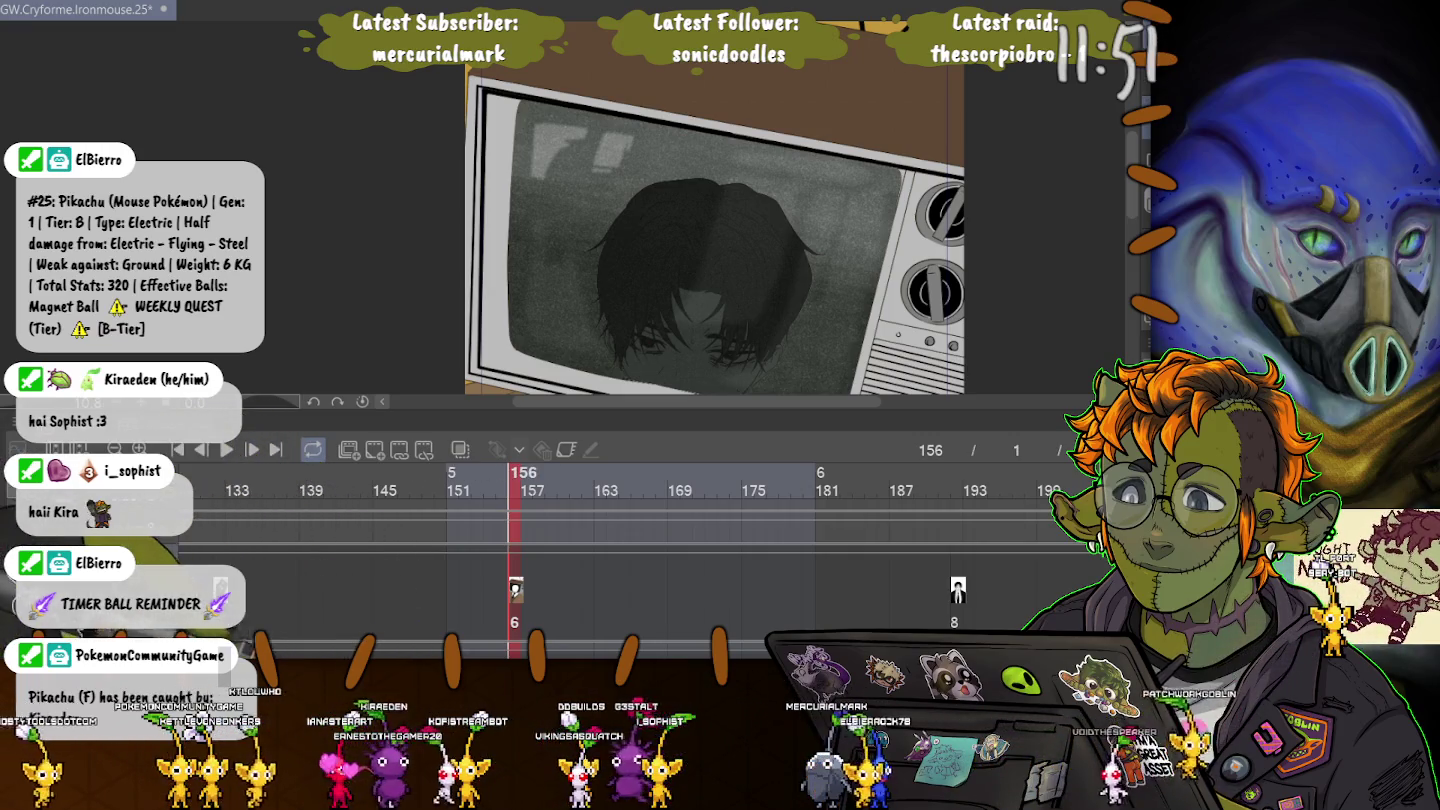
Return to frame 380's sketch of the two characters.
scroll(640, 550, right, 1)
scroll(640, 550, right, 3)
scroll(641, 490, left, 3)
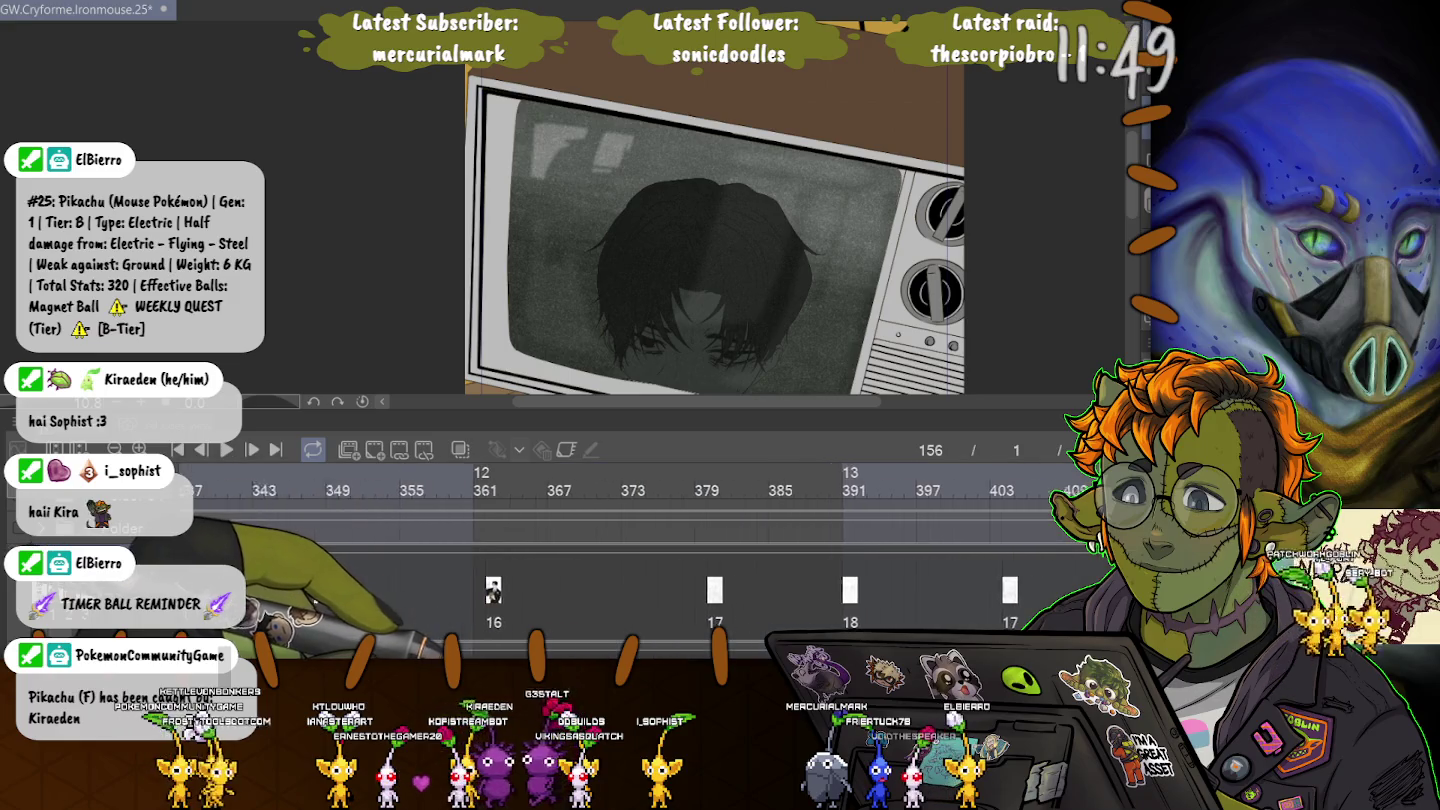
click(690, 481)
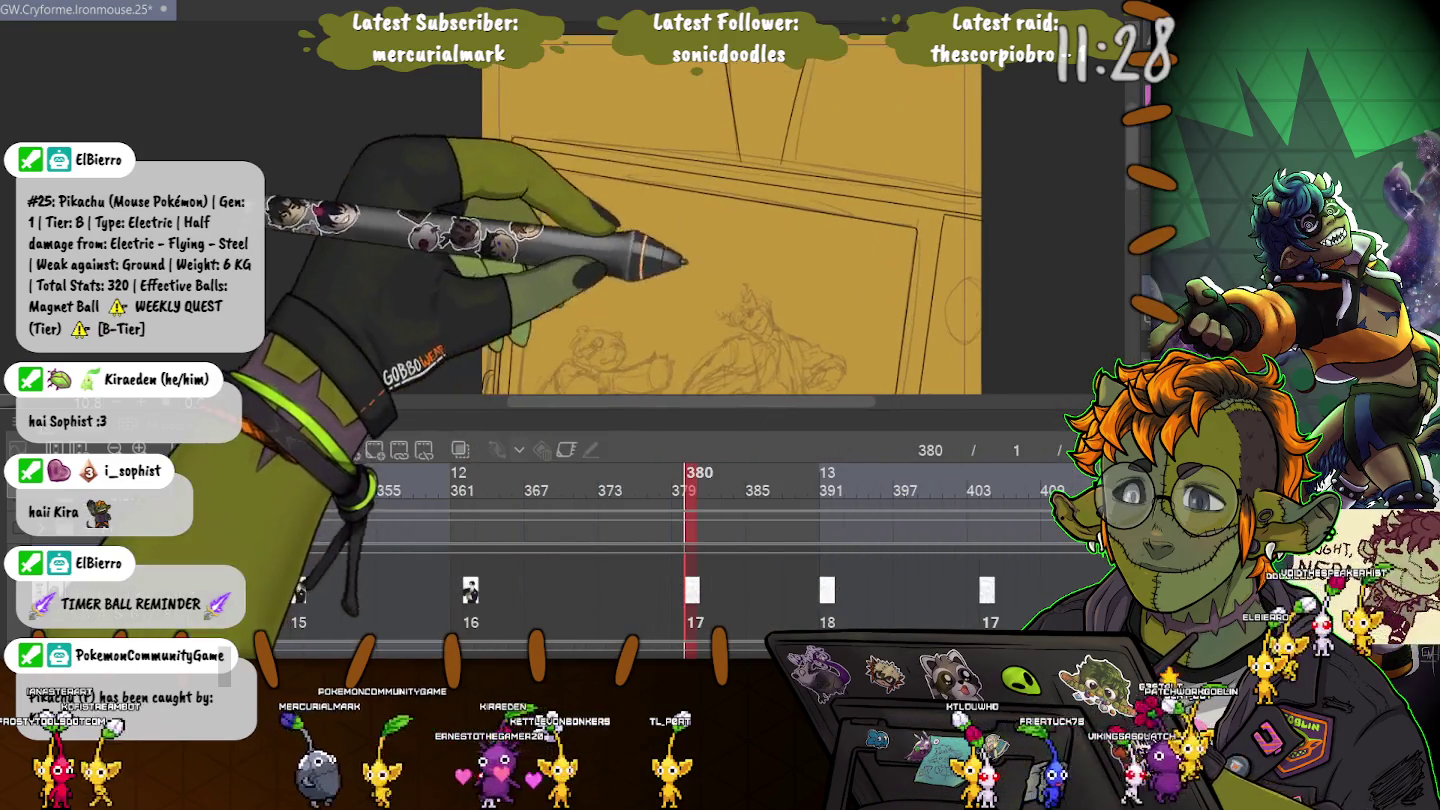
Pan across the TV box corner, thick border, side lines and face sketch.
scroll(716, 211, up, 3)
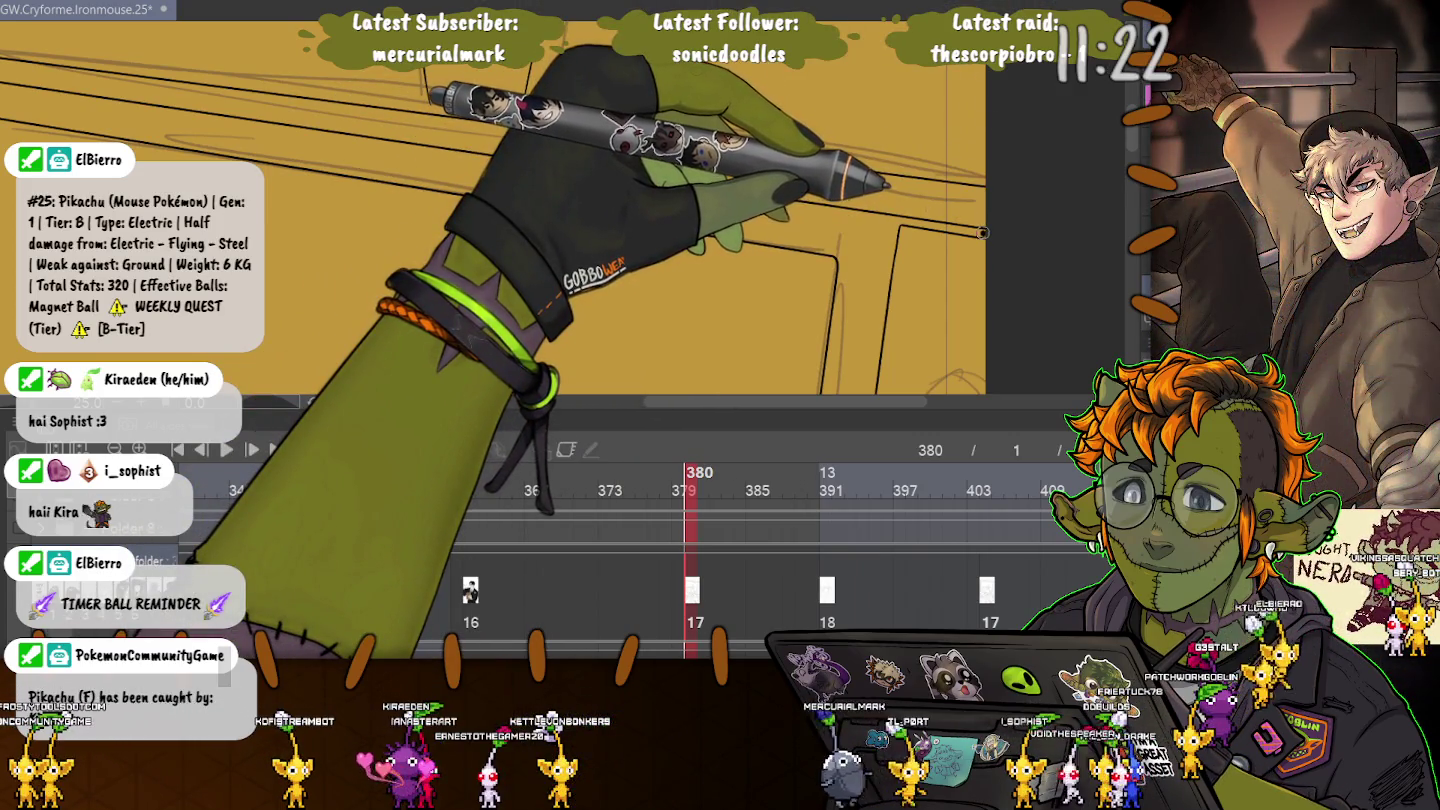
drag(982, 232, 410, 213)
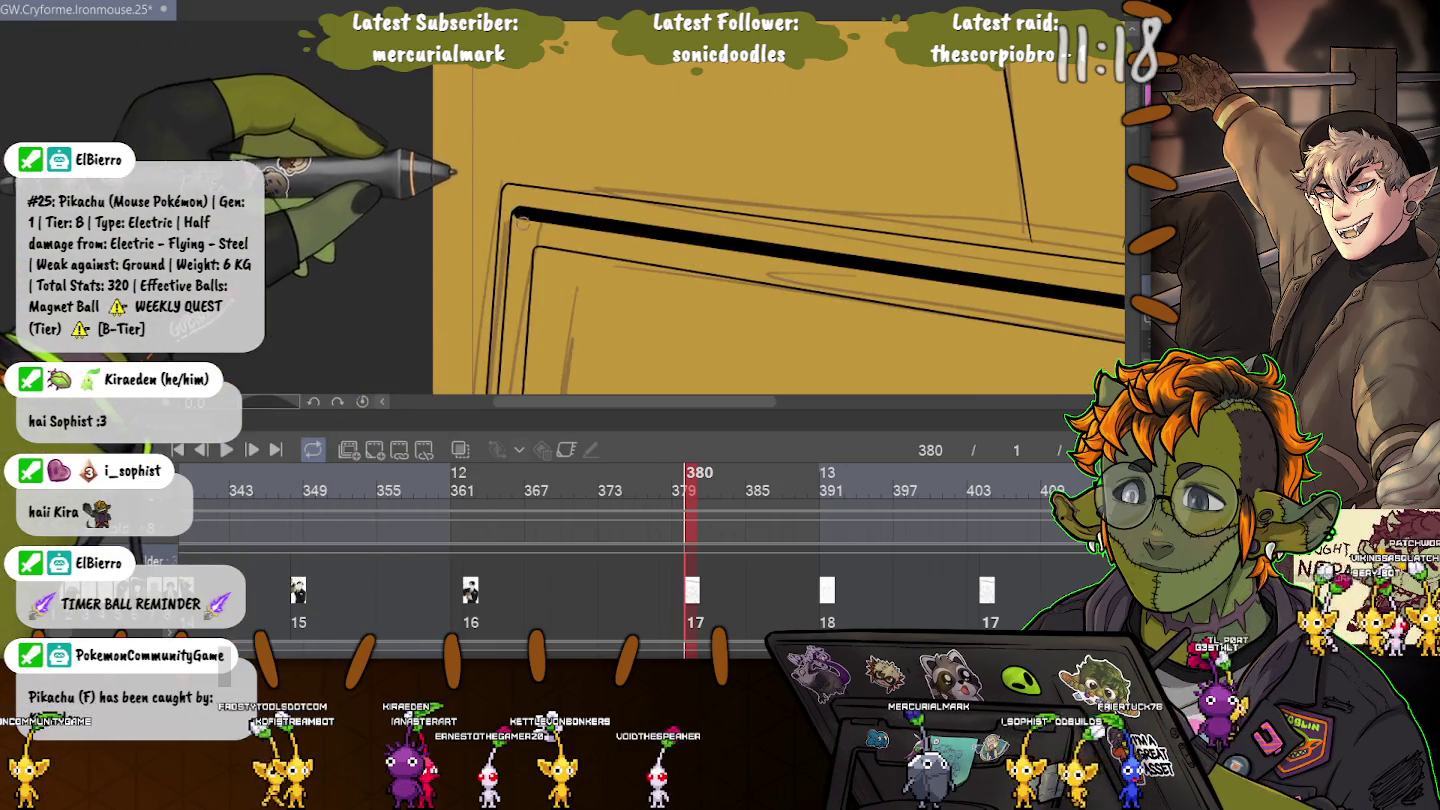
drag(520, 222, 450, 82)
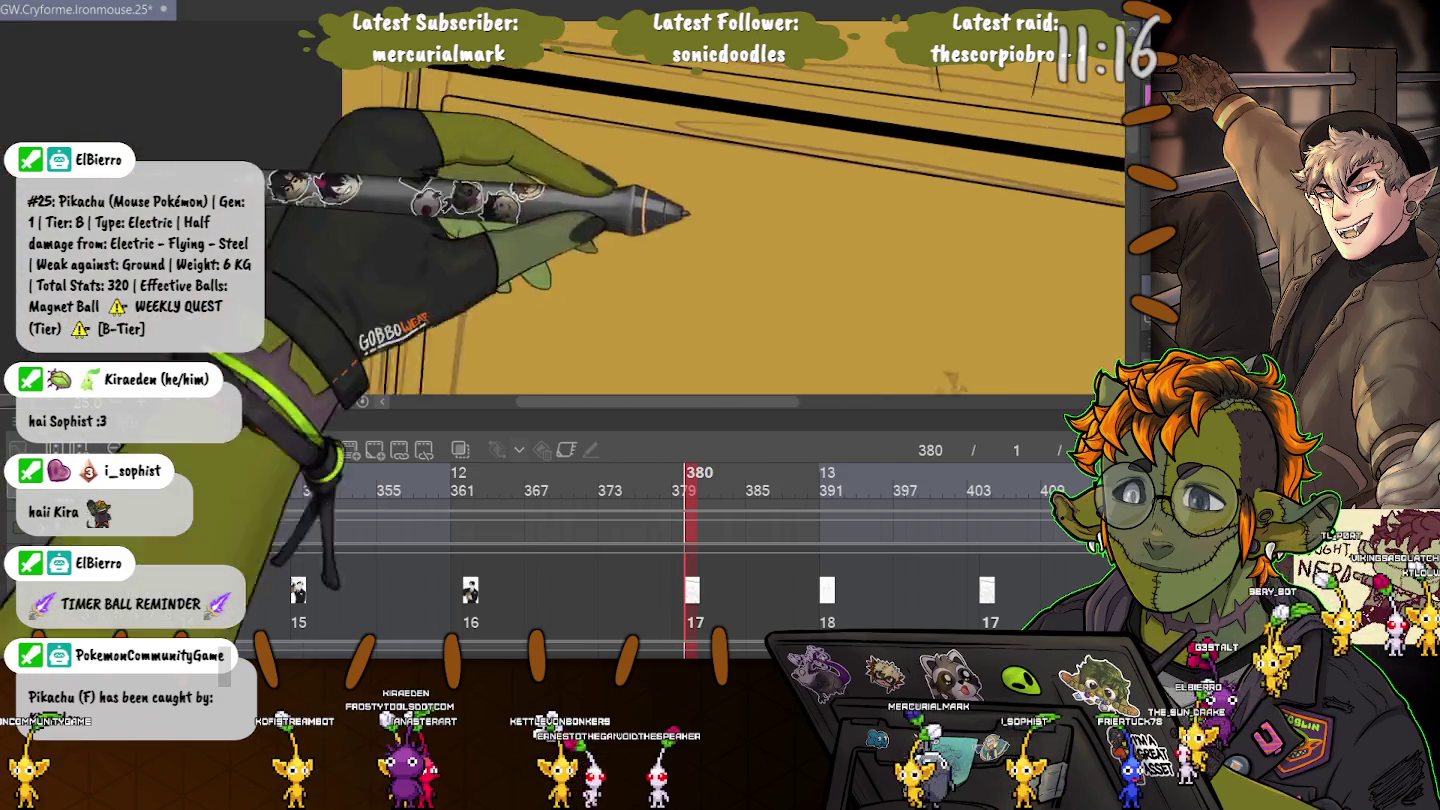
drag(689, 212, 877, 212)
drag(346, 78, 509, 77)
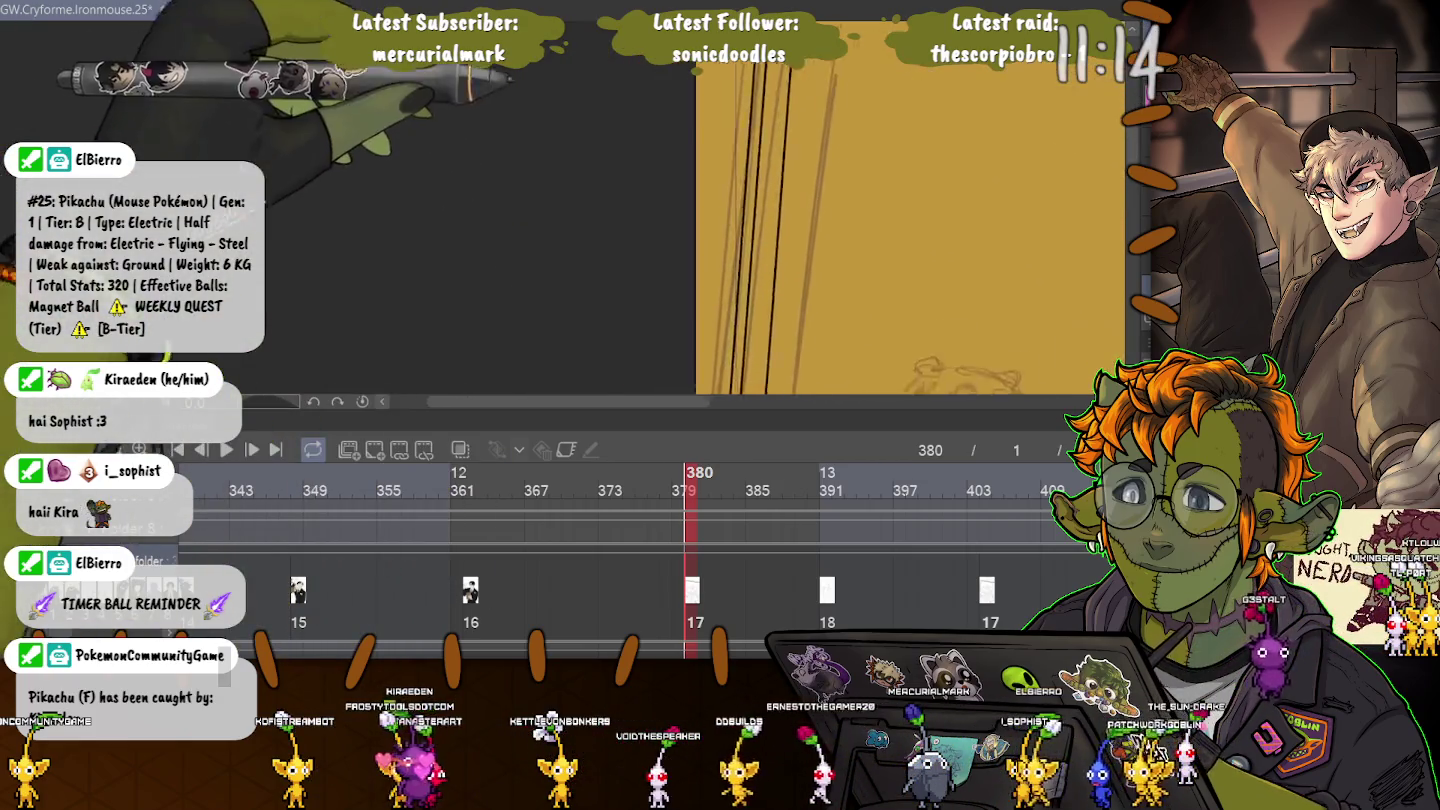
drag(900, 380, 900, 111)
drag(900, 300, 879, 201)
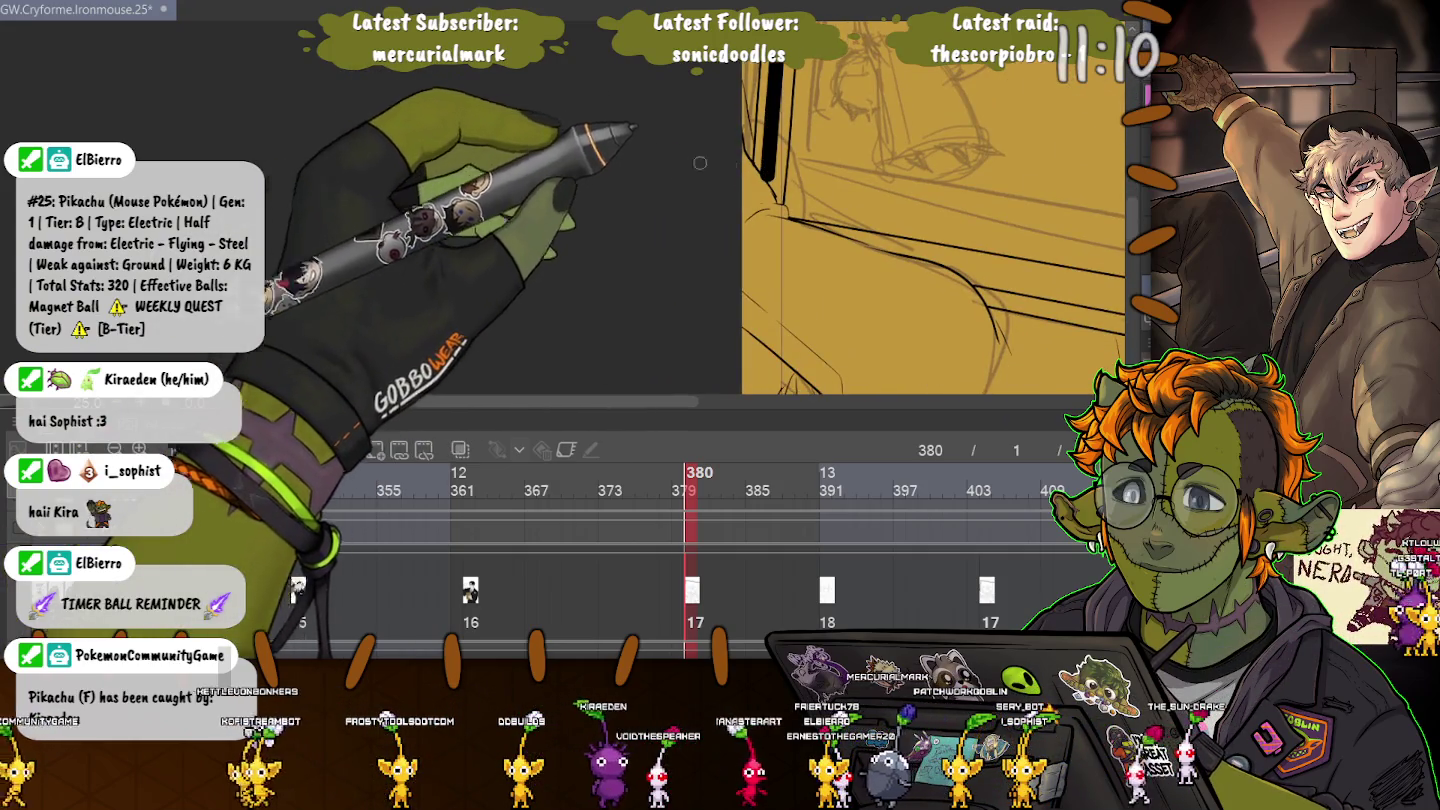
mouse_move(900, 301)
mouse_down()
mouse_move(900, 150)
mouse_move(950, 250)
mouse_up()
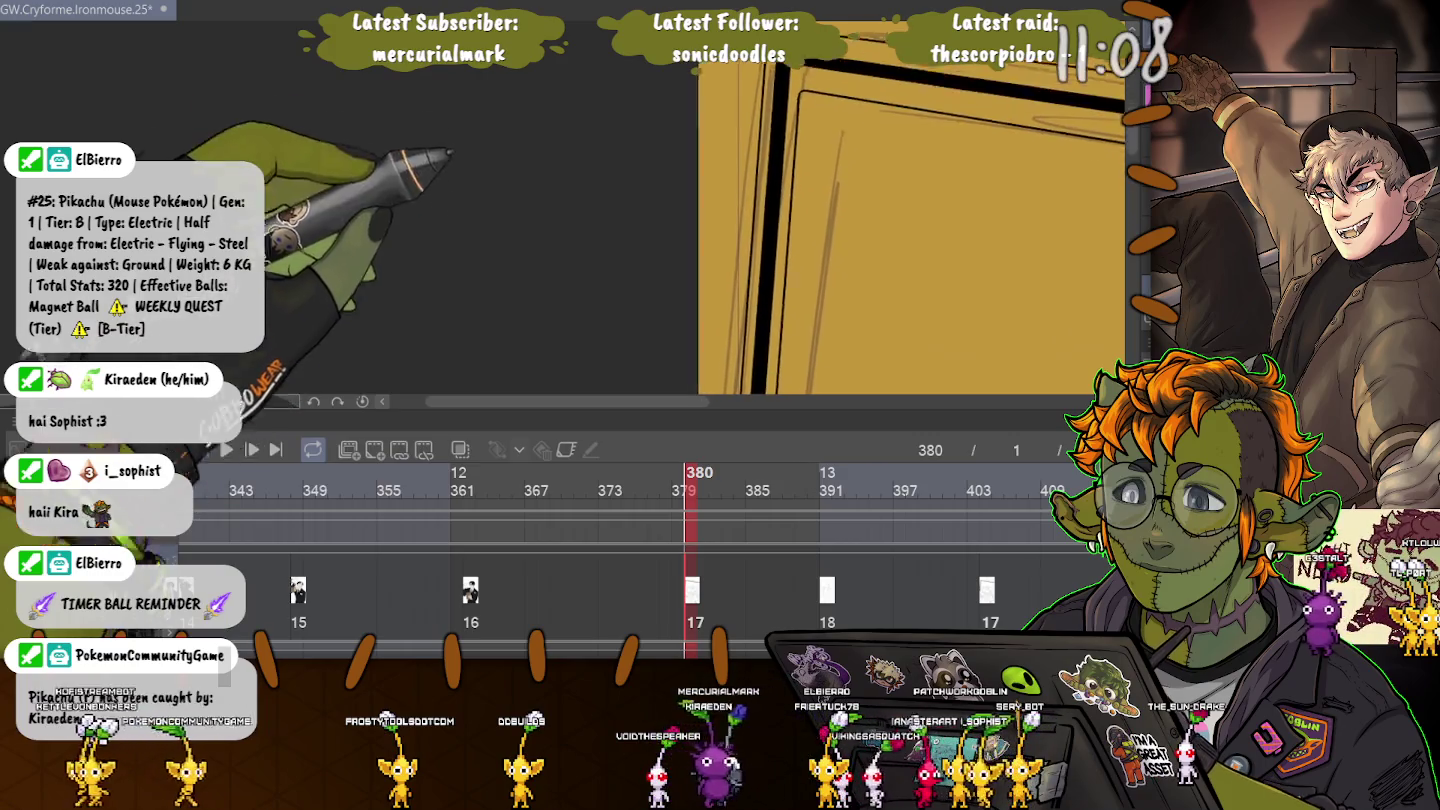
drag(900, 301, 949, 149)
Draw a faint guide line across the TV frame, then move to another sketch area.
drag(870, 250, 779, 200)
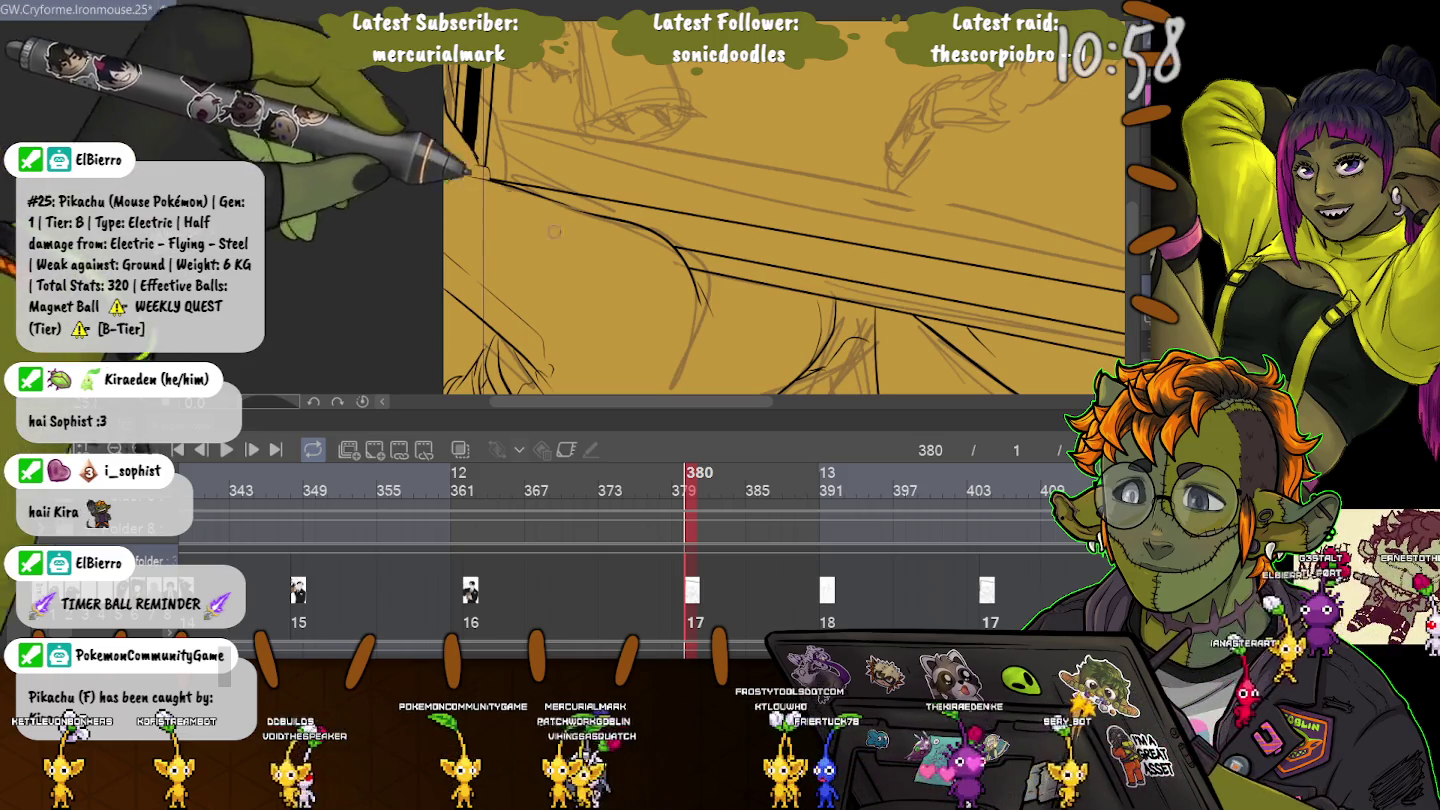
drag(700, 301, 420, 200)
drag(699, 250, 560, 229)
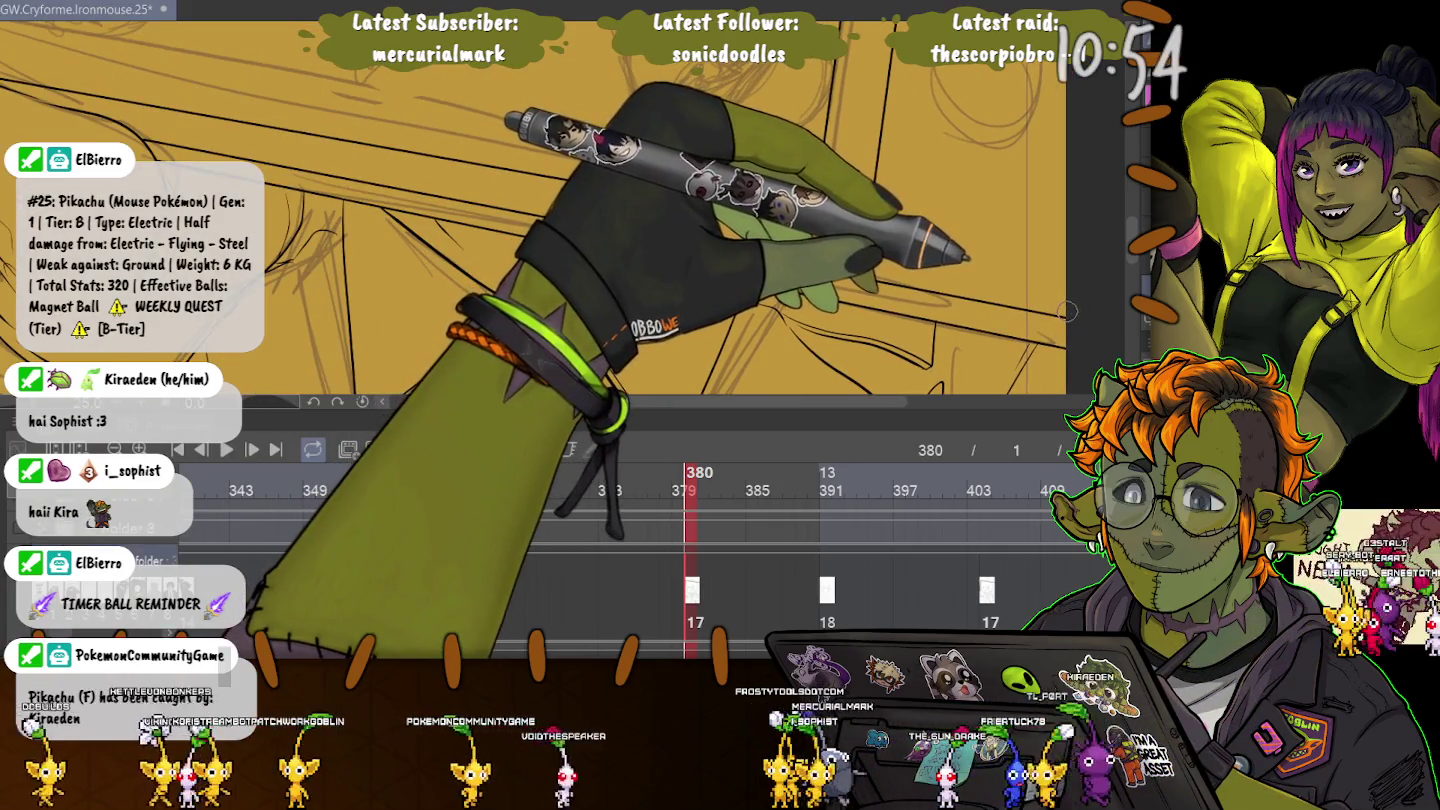
drag(840, 266, 1066, 312)
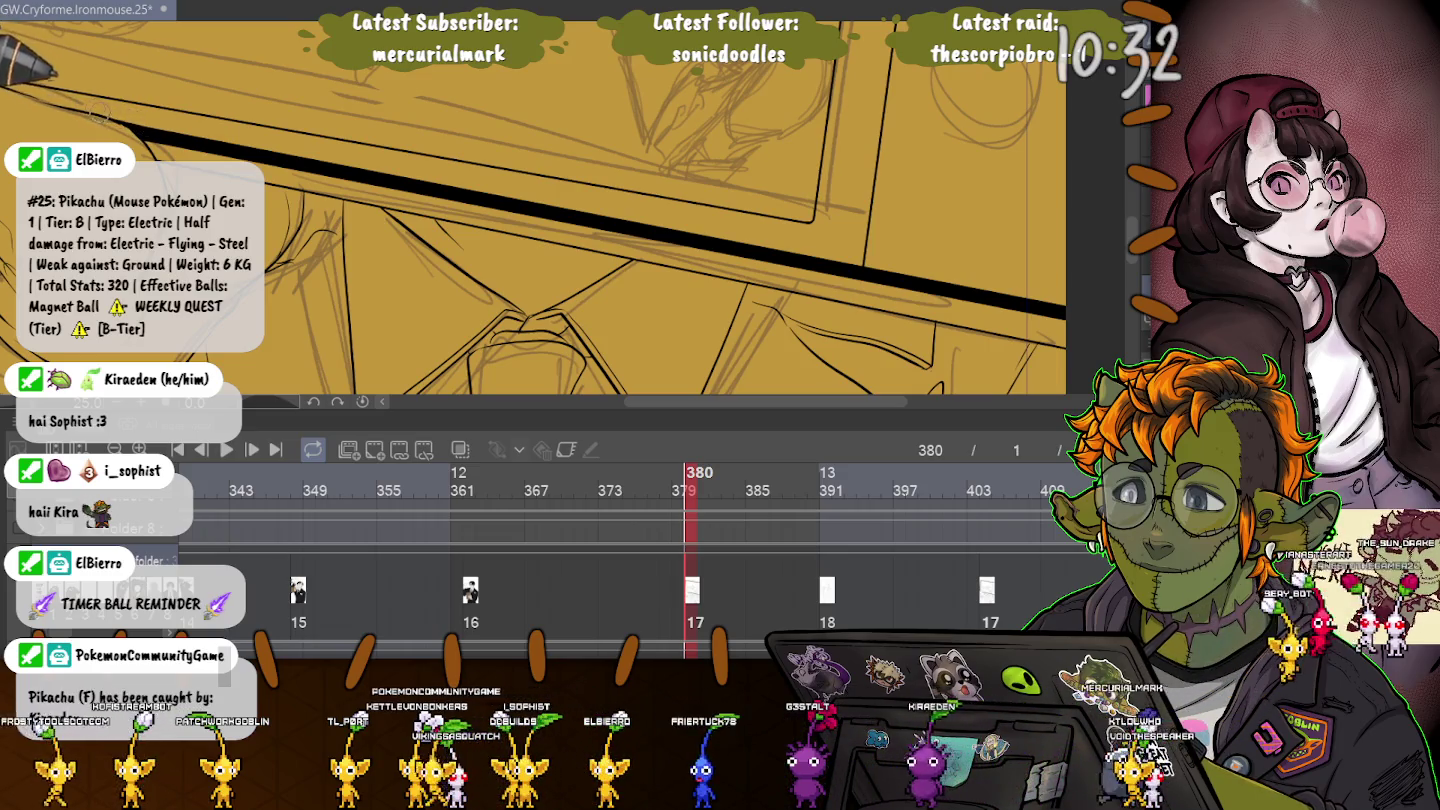
drag(163, 20, 273, 123)
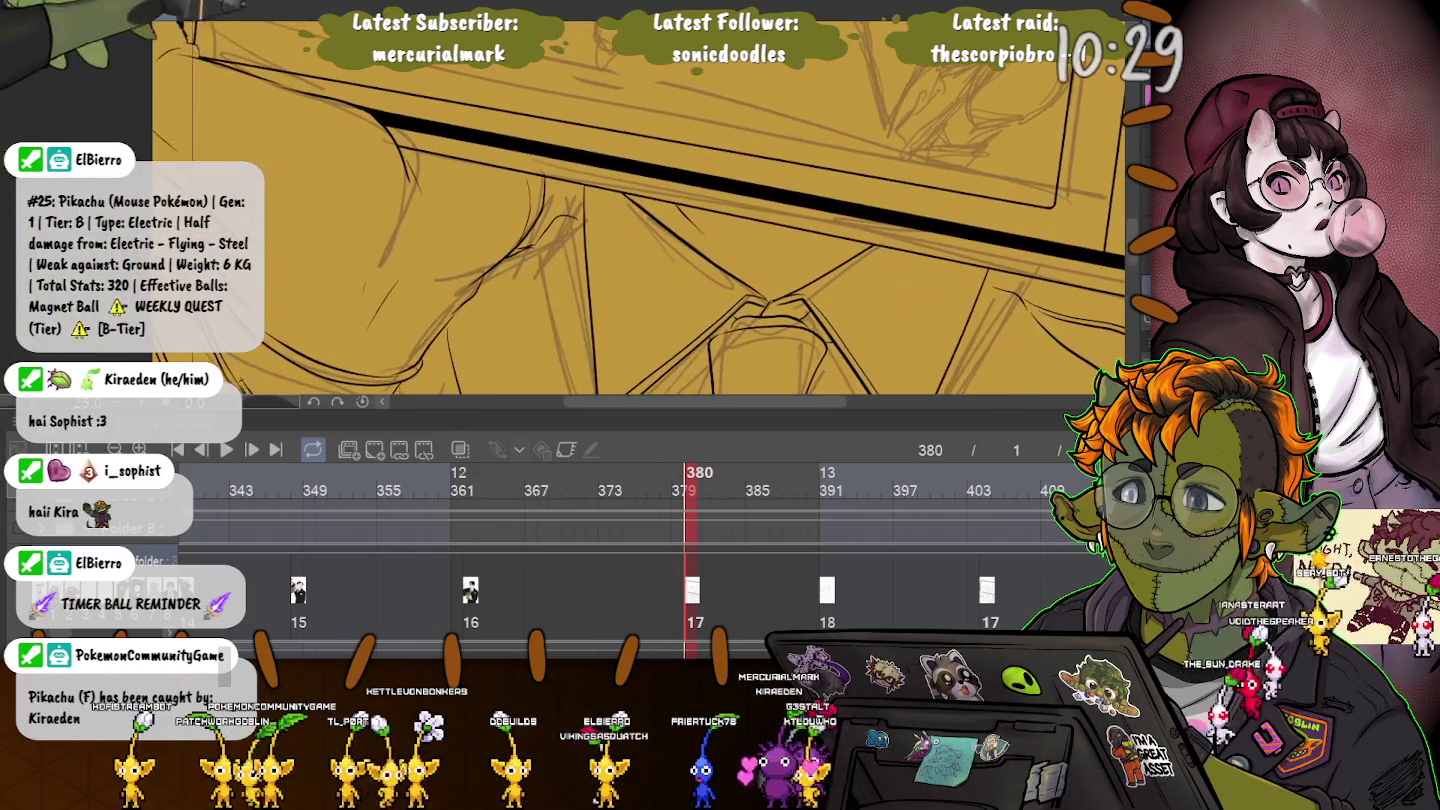
scroll(612, 220, down, 5)
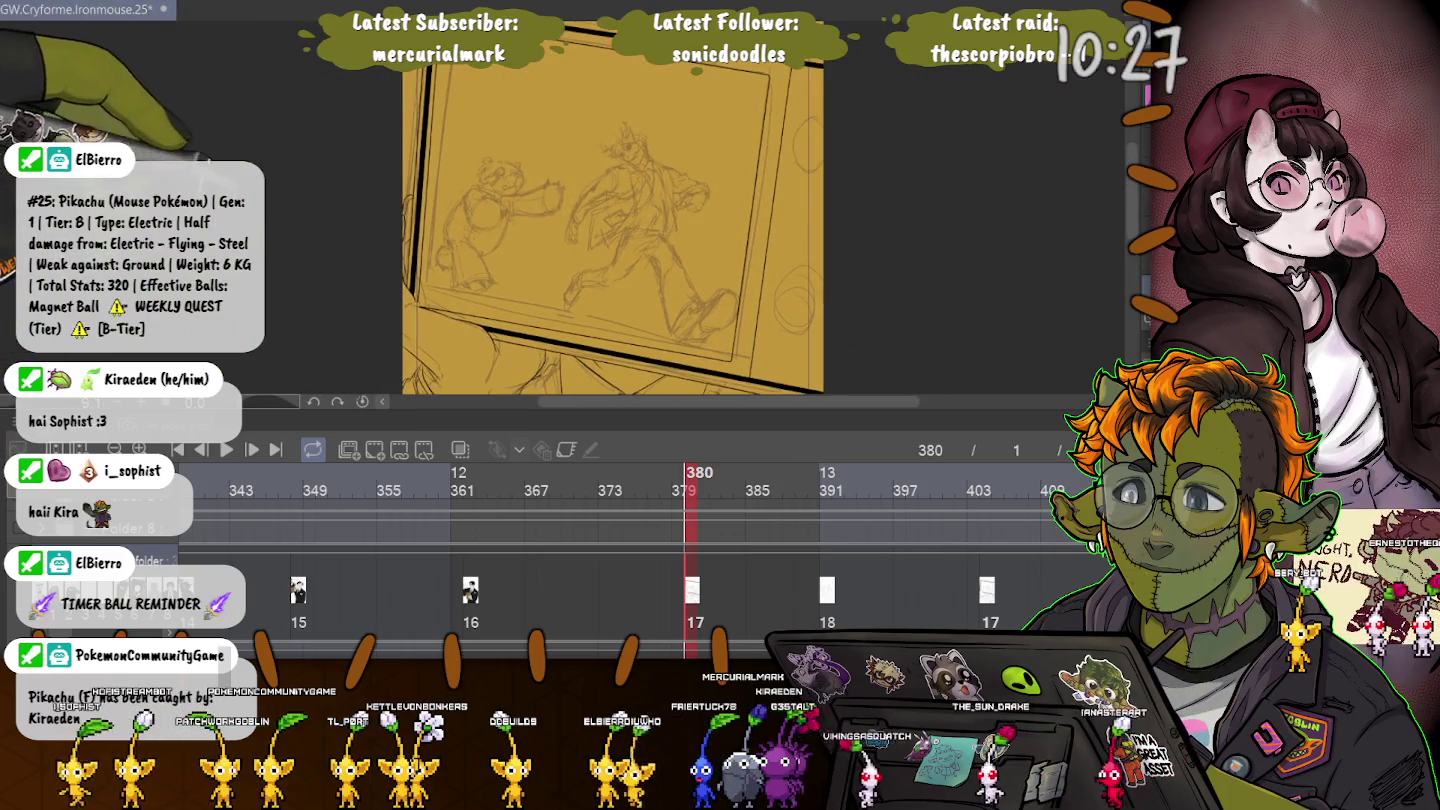
Check the TV reference on frame 156 on the timeline.
drag(612, 220, 634, 222)
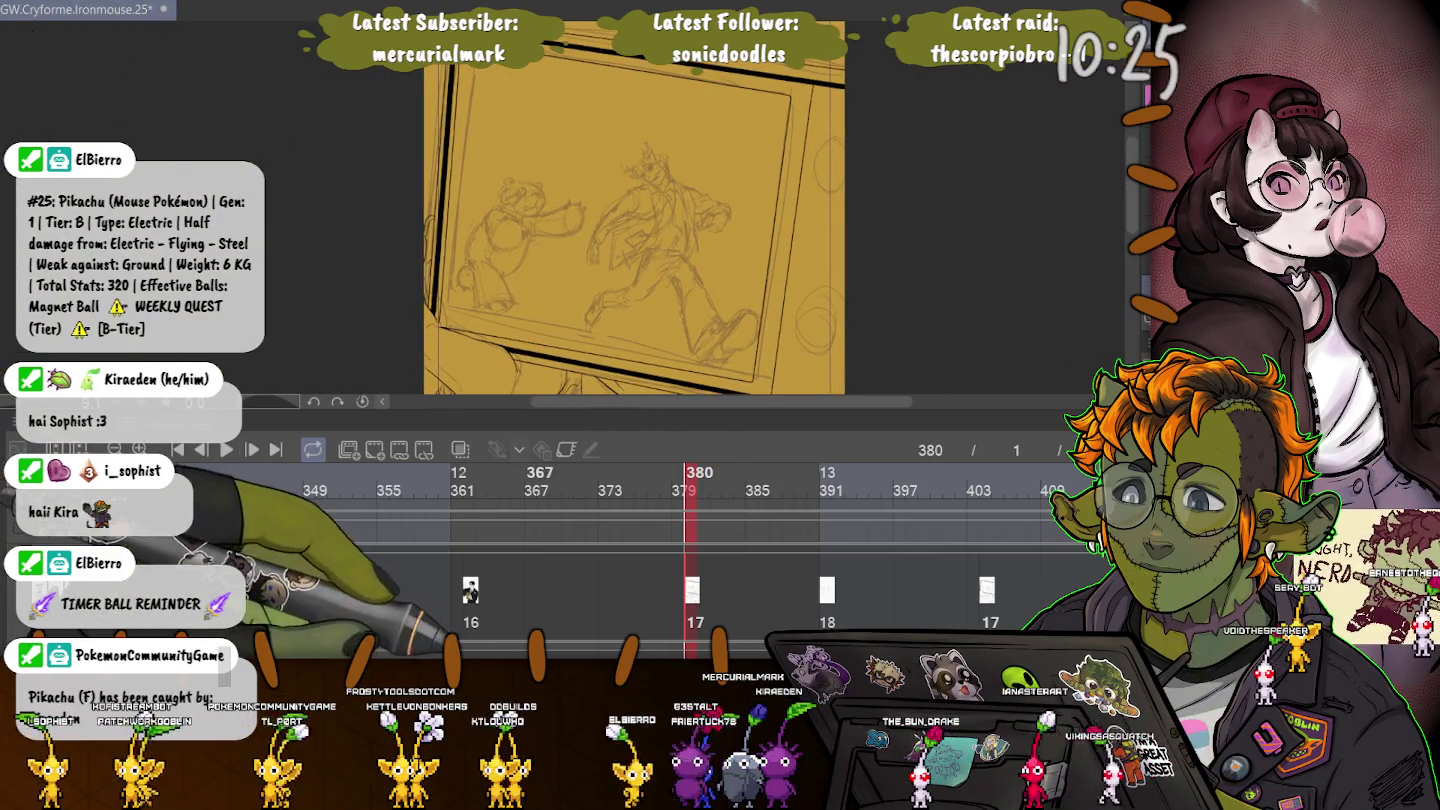
scroll(640, 550, left, 5)
scroll(640, 551, left, 3)
scroll(641, 551, left, 2)
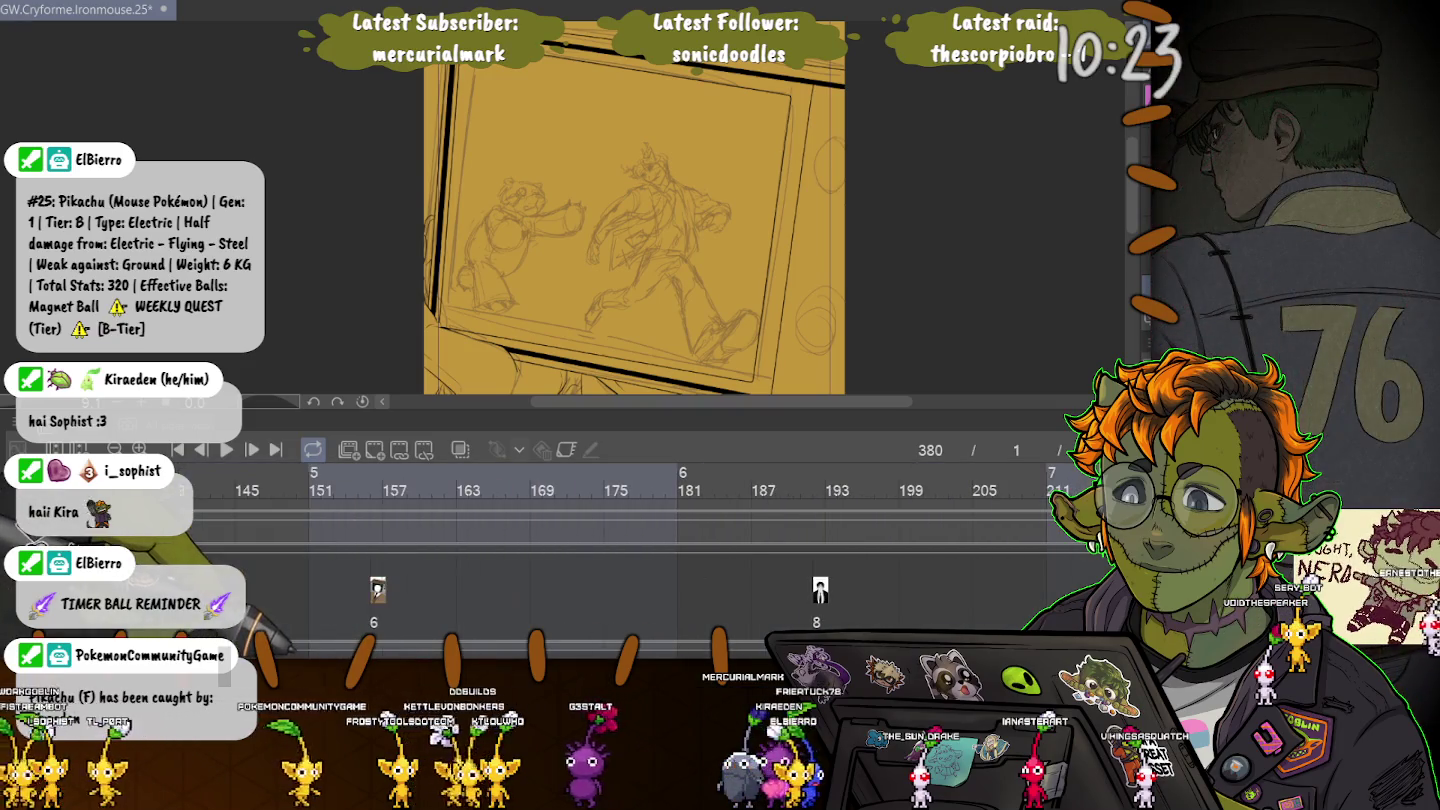
click(374, 479)
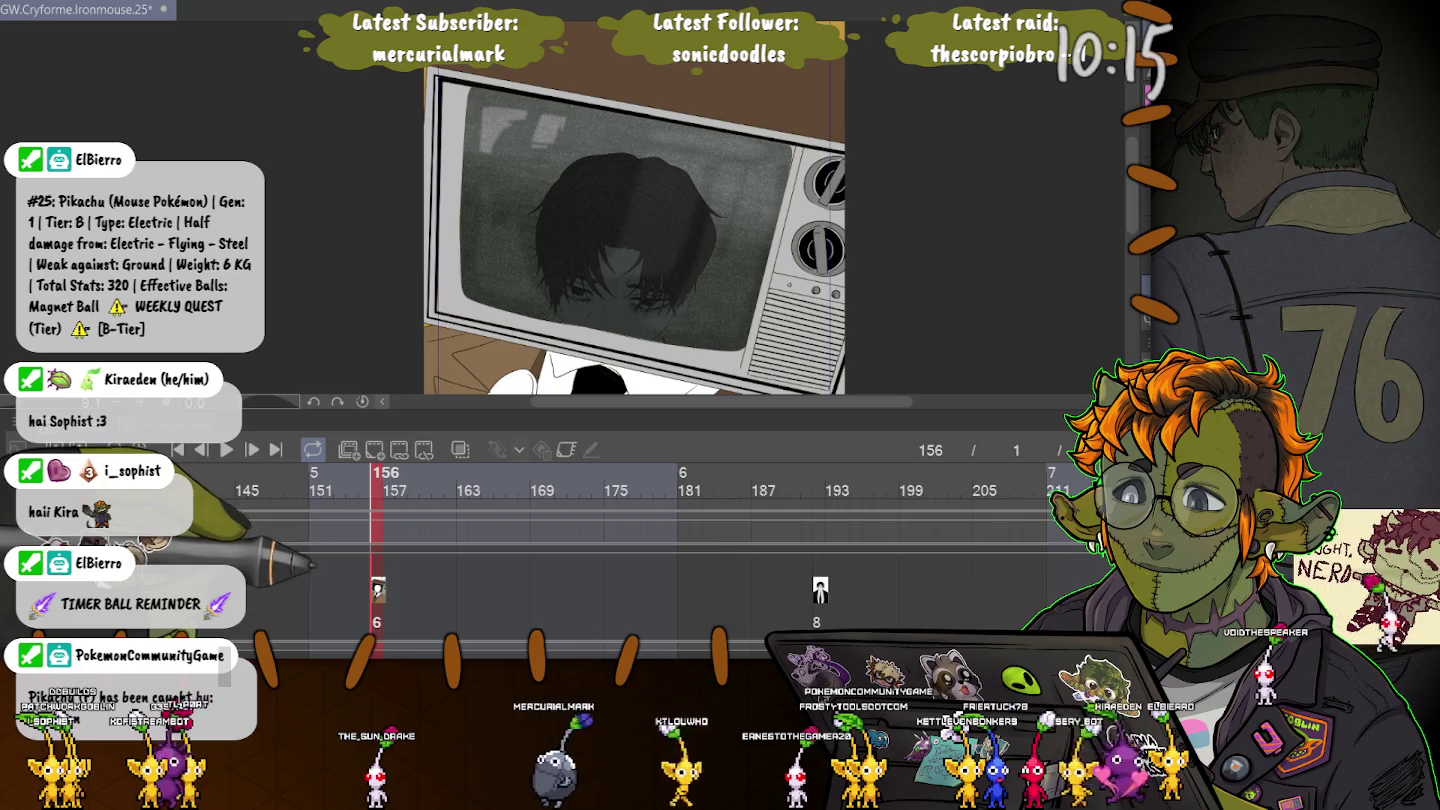
Move the playhead to frame 404 with the yellow character sketch.
scroll(640, 550, right, 5)
scroll(641, 550, right, 10)
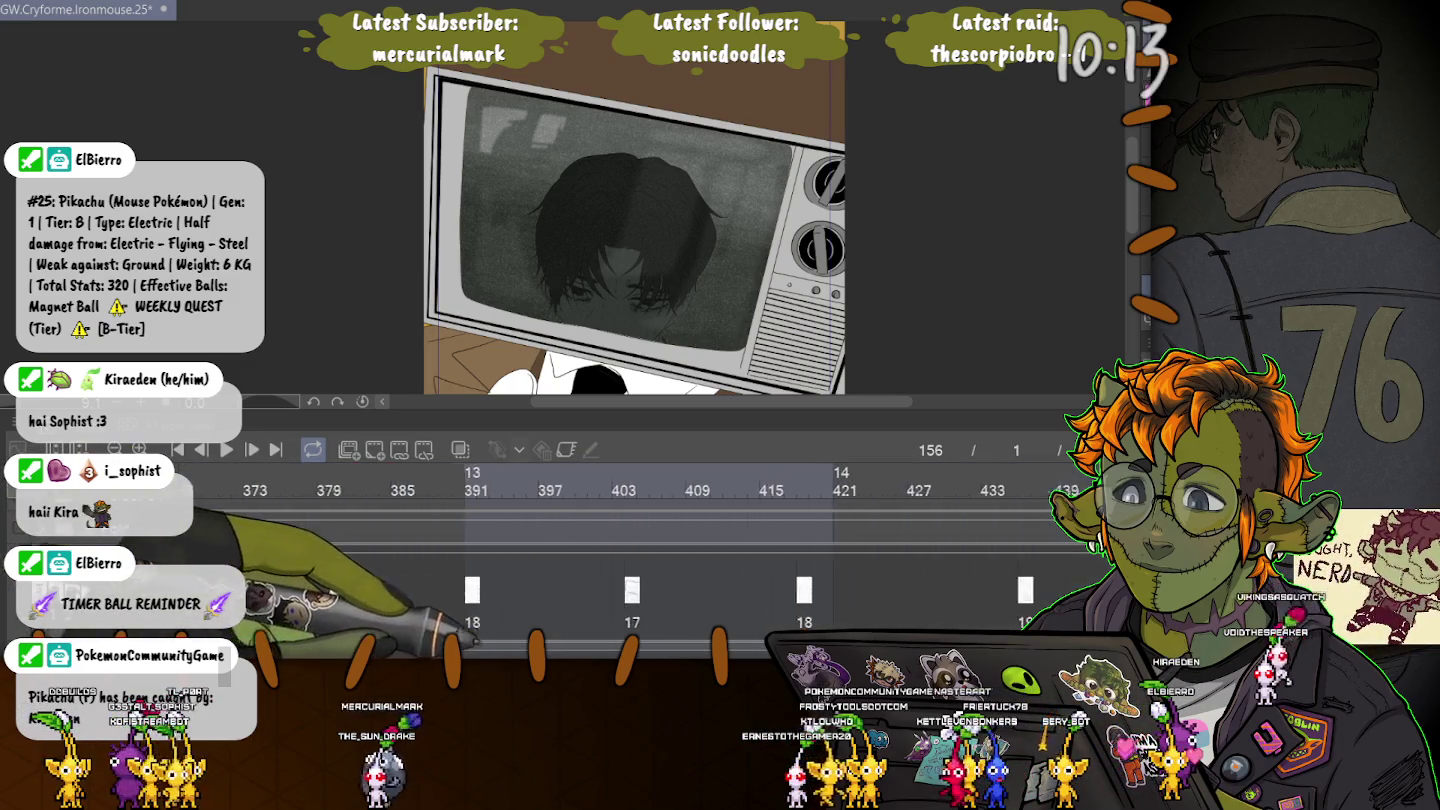
scroll(641, 550, right, 5)
scroll(640, 551, right, 5)
scroll(640, 550, left, 5)
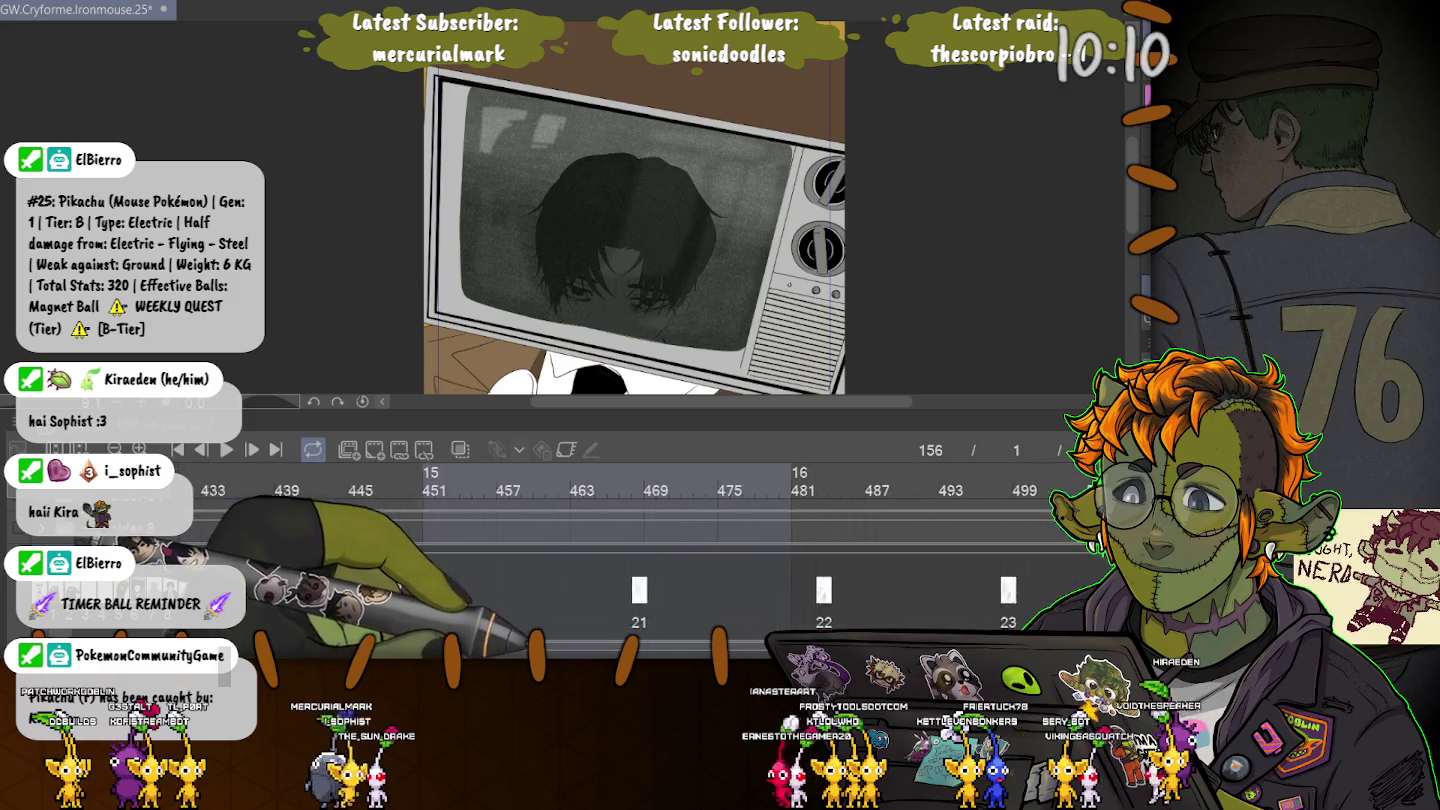
scroll(640, 550, left, 3)
scroll(640, 551, left, 2)
click(597, 488)
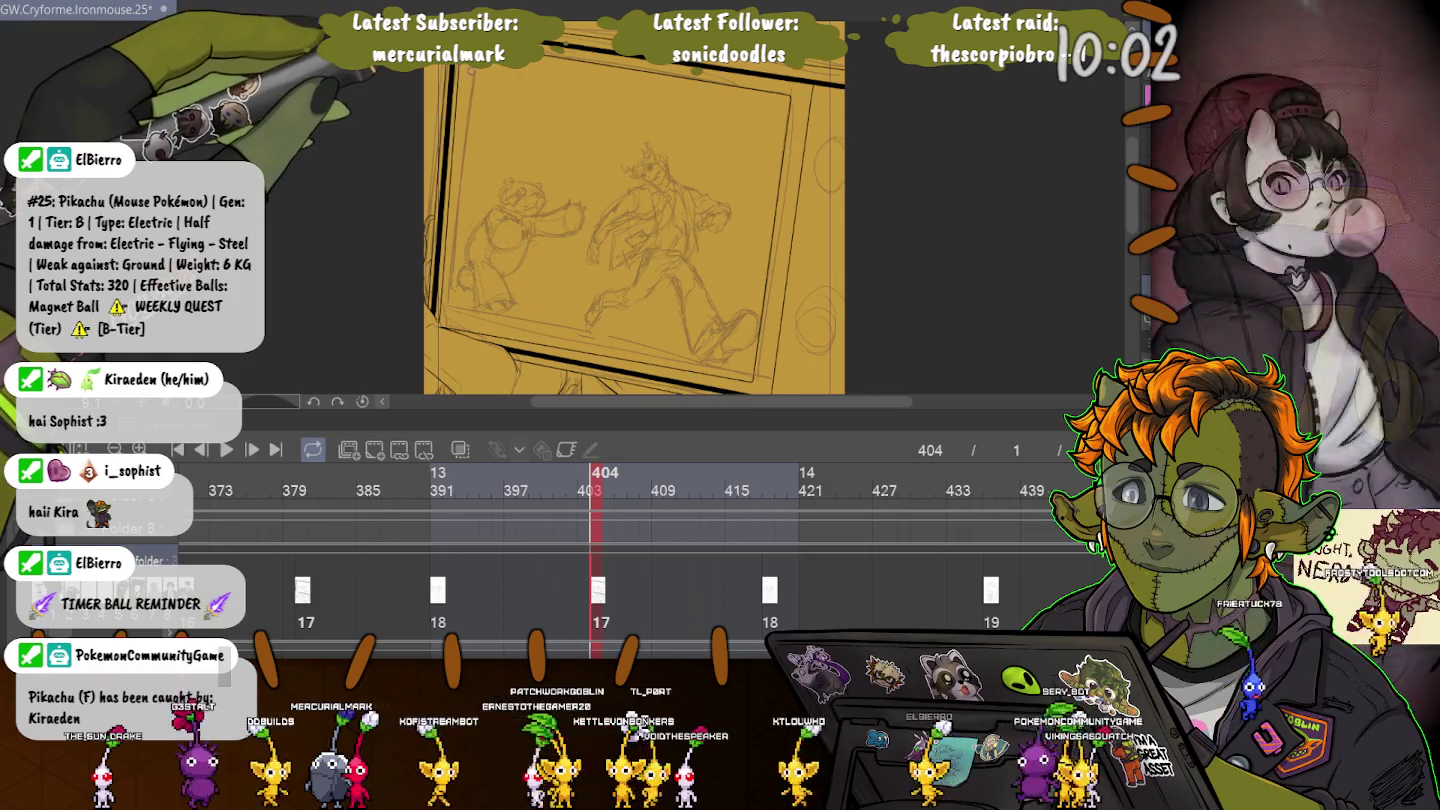
scroll(440, 60, up, 1)
scroll(440, 60, up, 1)
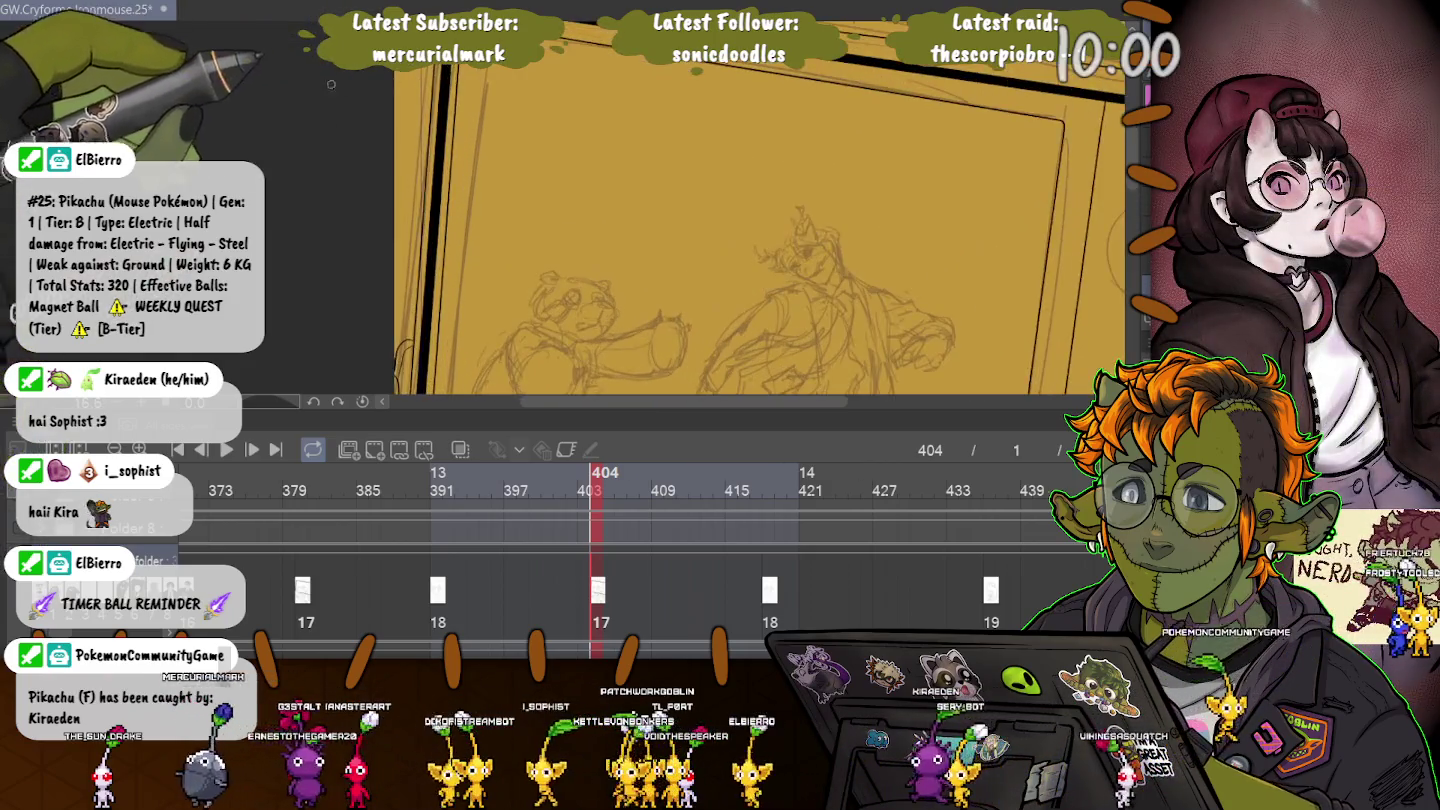
scroll(440, 59, up, 2)
drag(699, 250, 730, 225)
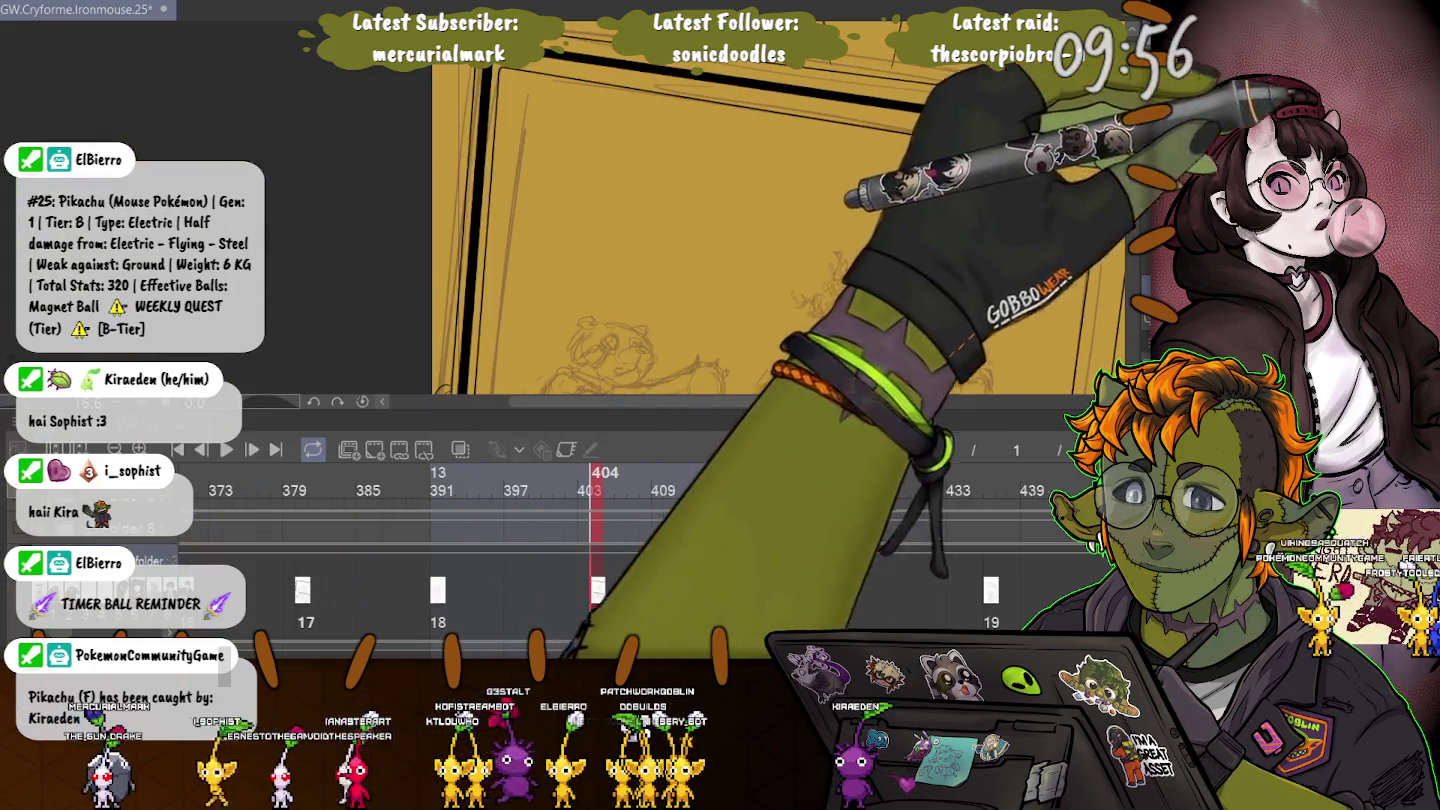
scroll(291, 229, down, 1)
mouse_move(292, 230)
mouse_down()
mouse_move(521, 145)
mouse_move(575, 140)
mouse_up()
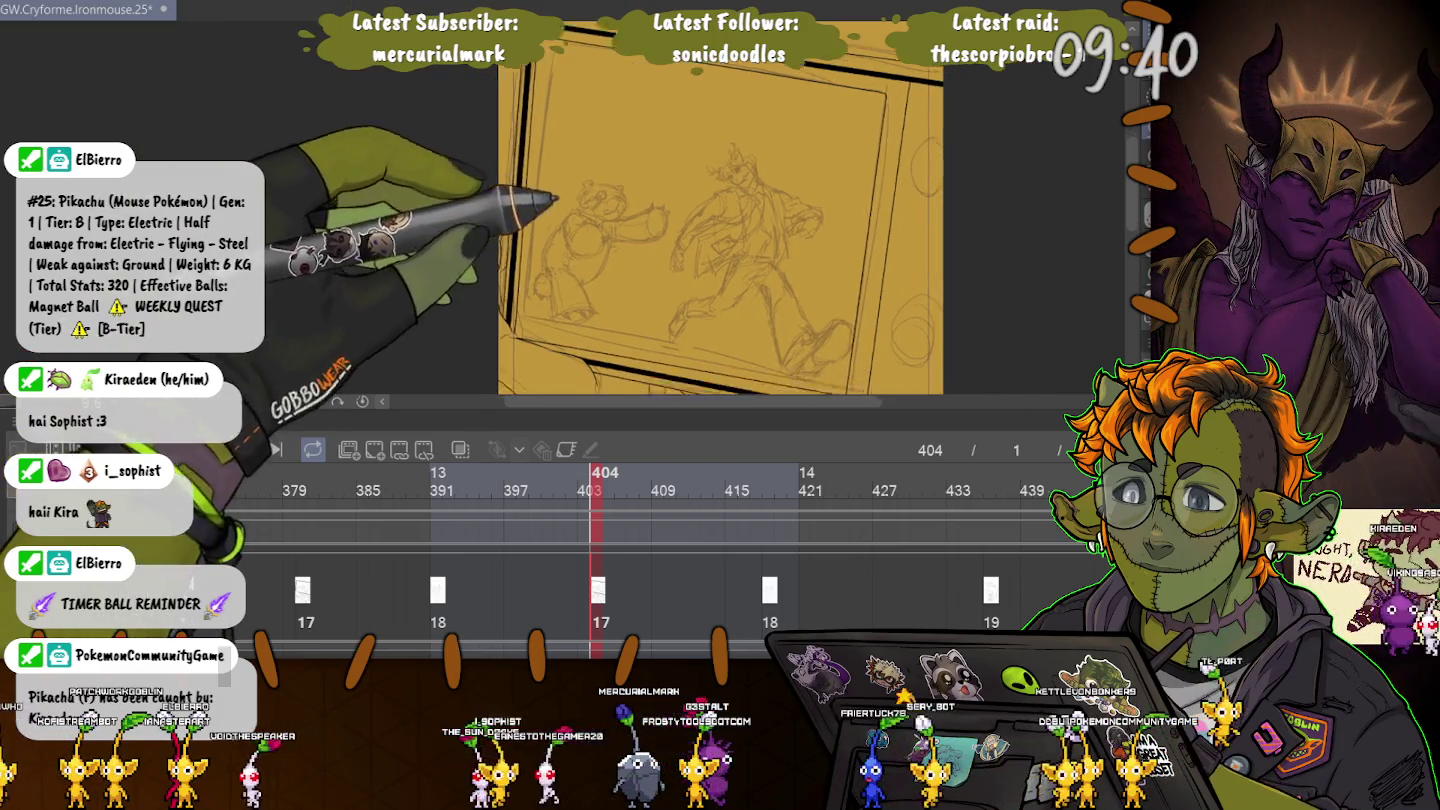
scroll(699, 229, up, 3)
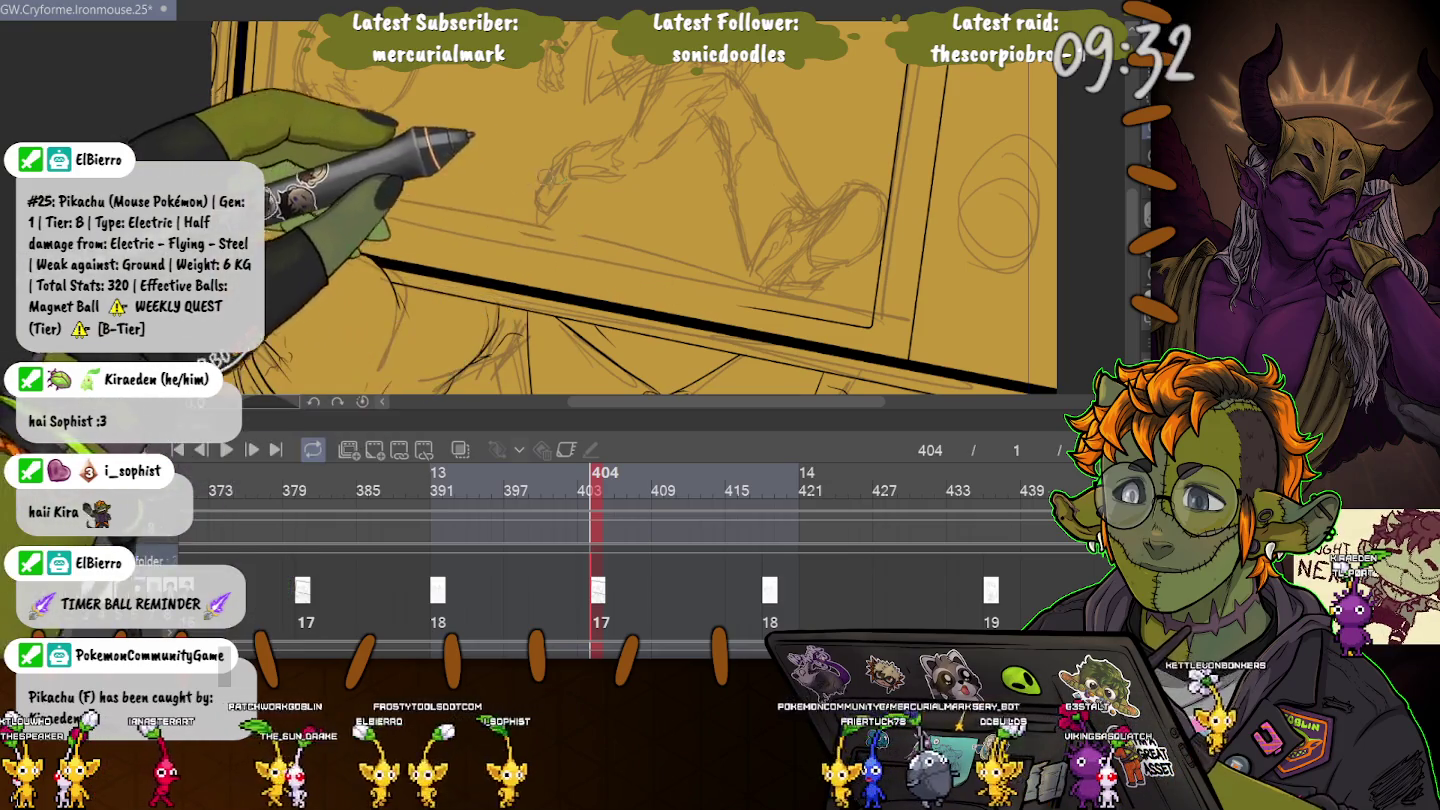
mouse_move(474, 261)
mouse_down()
mouse_move(499, 90)
mouse_move(326, 75)
mouse_up()
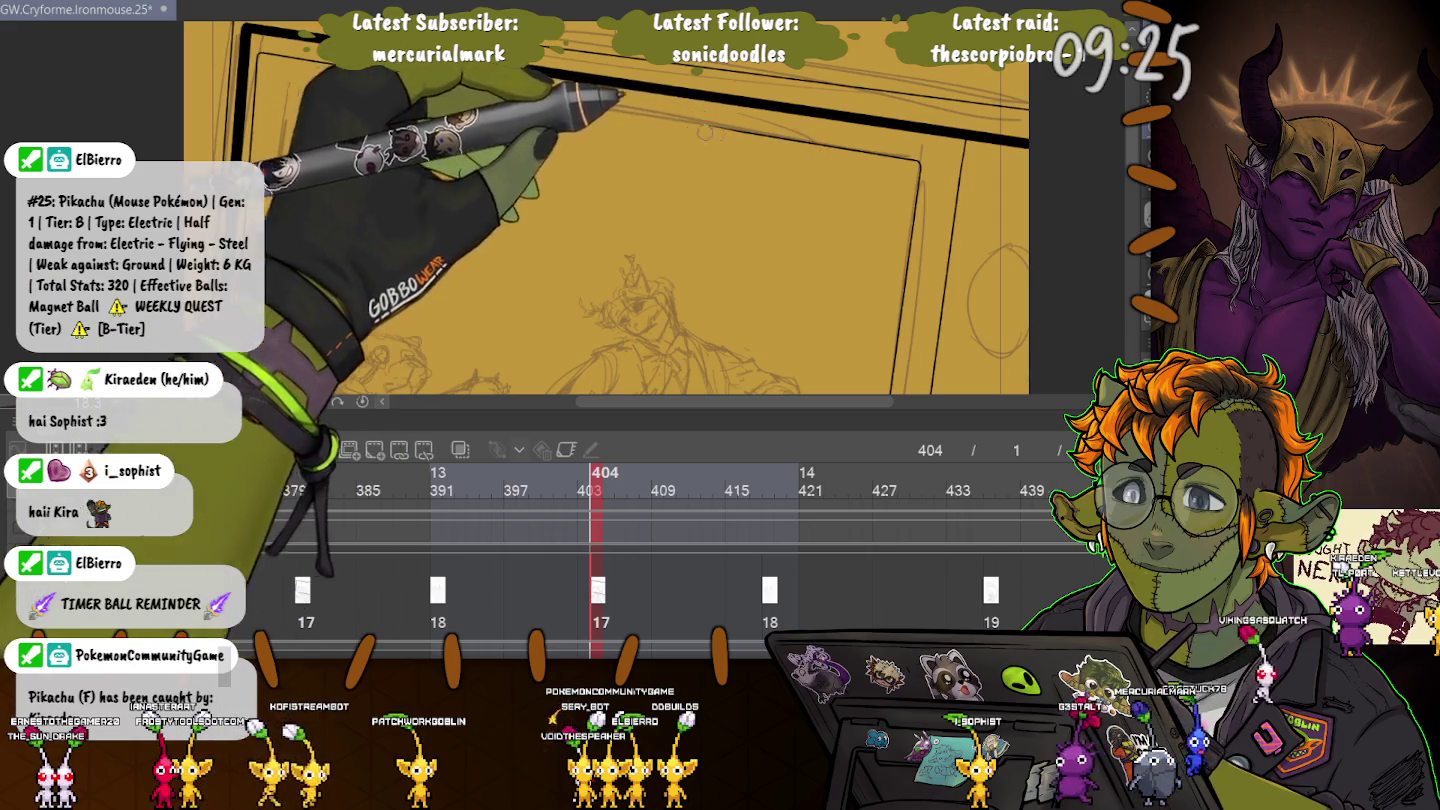
mouse_move(640, 301)
mouse_down()
mouse_move(790, 260)
mouse_move(740, 240)
mouse_up()
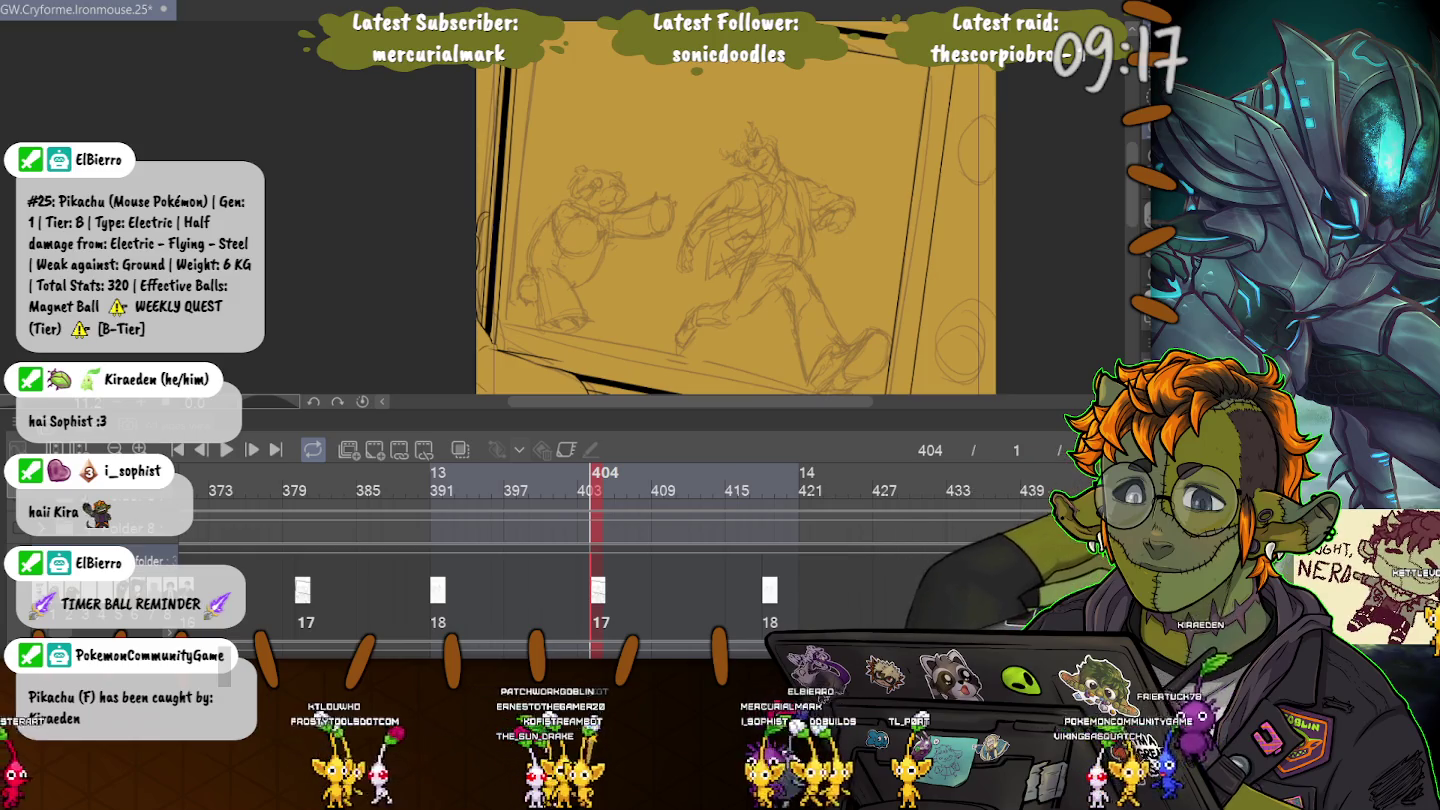
click(441, 491)
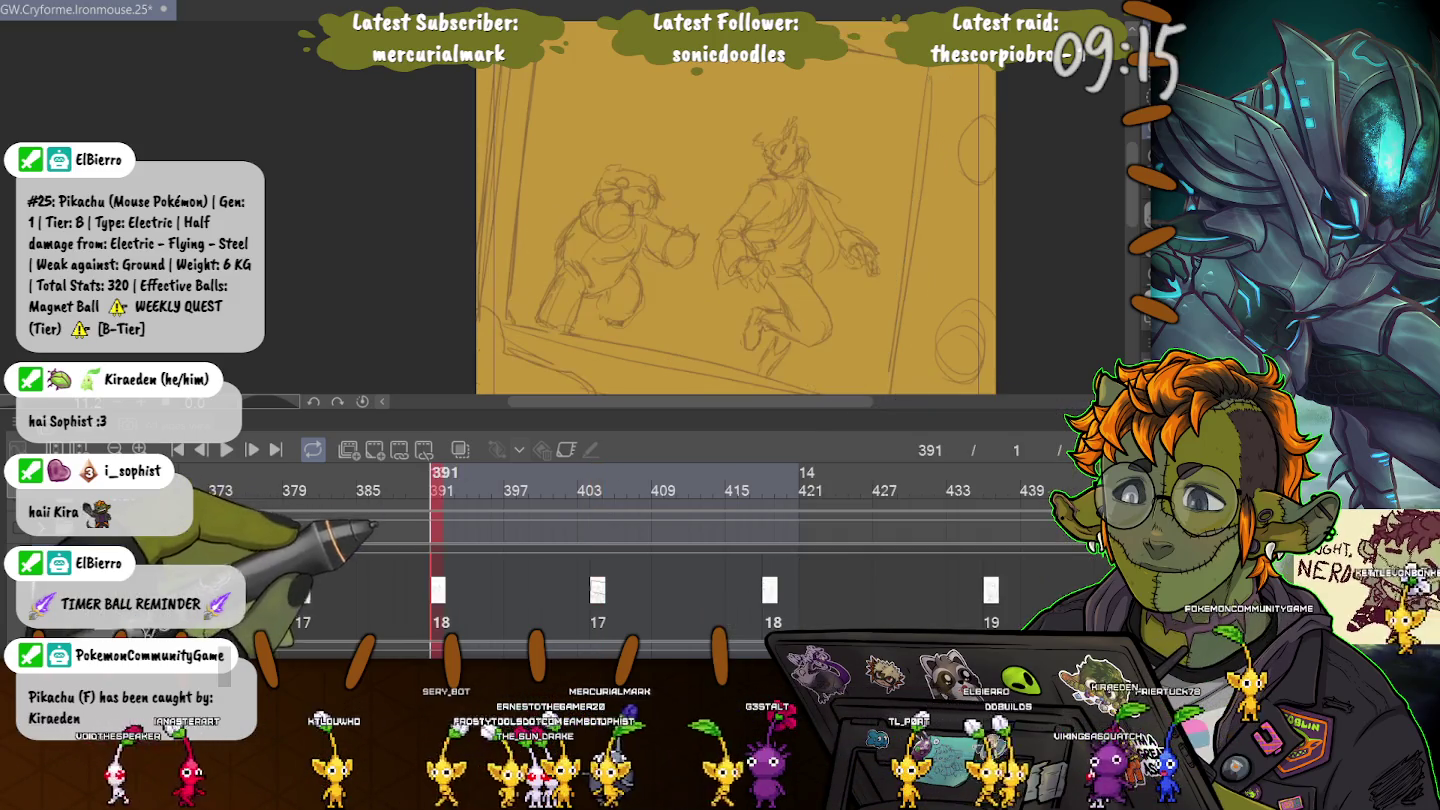
Look back at the earlier frame 157 showing the TV.
click(301, 491)
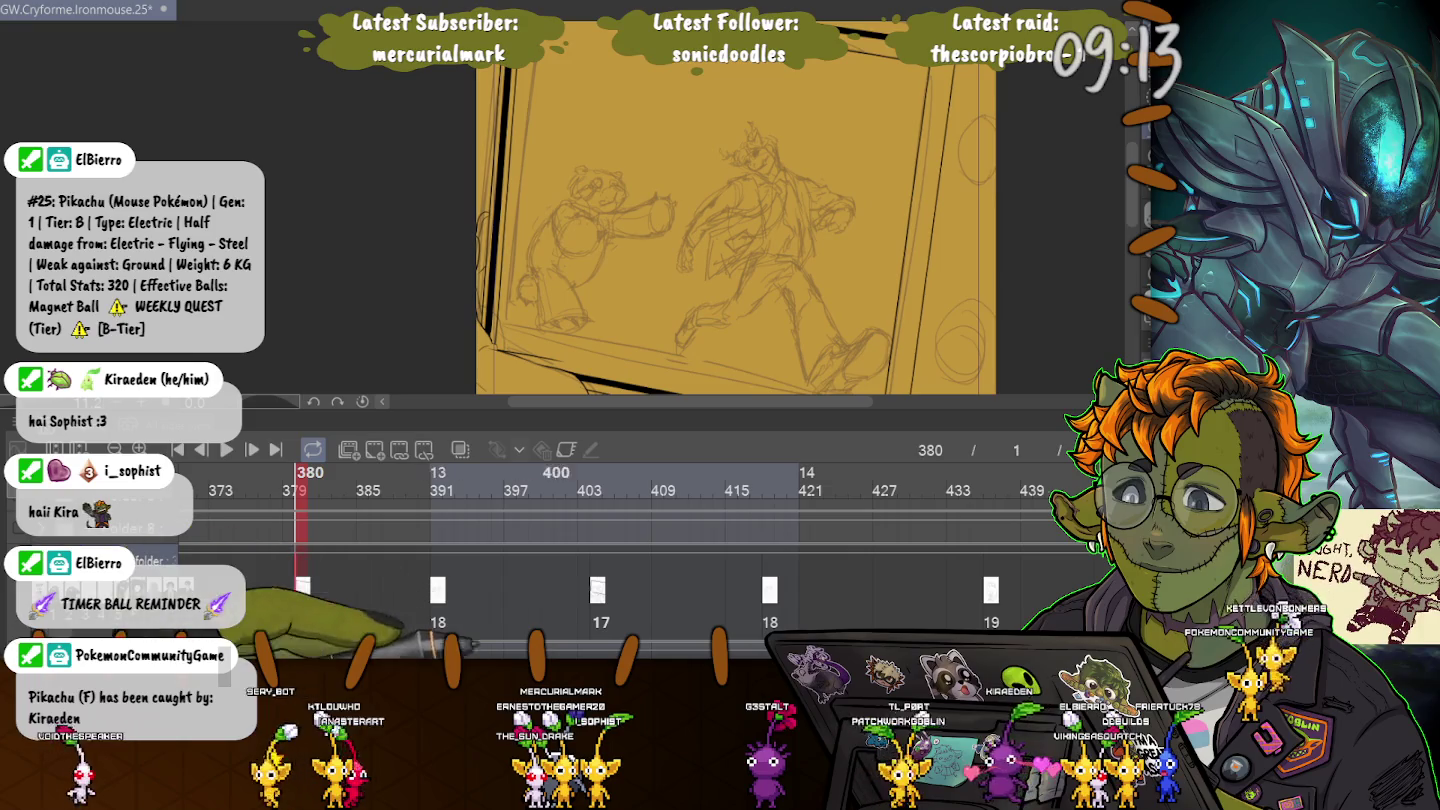
scroll(640, 490, left, 2)
scroll(640, 491, left, 3)
scroll(640, 491, left, 3)
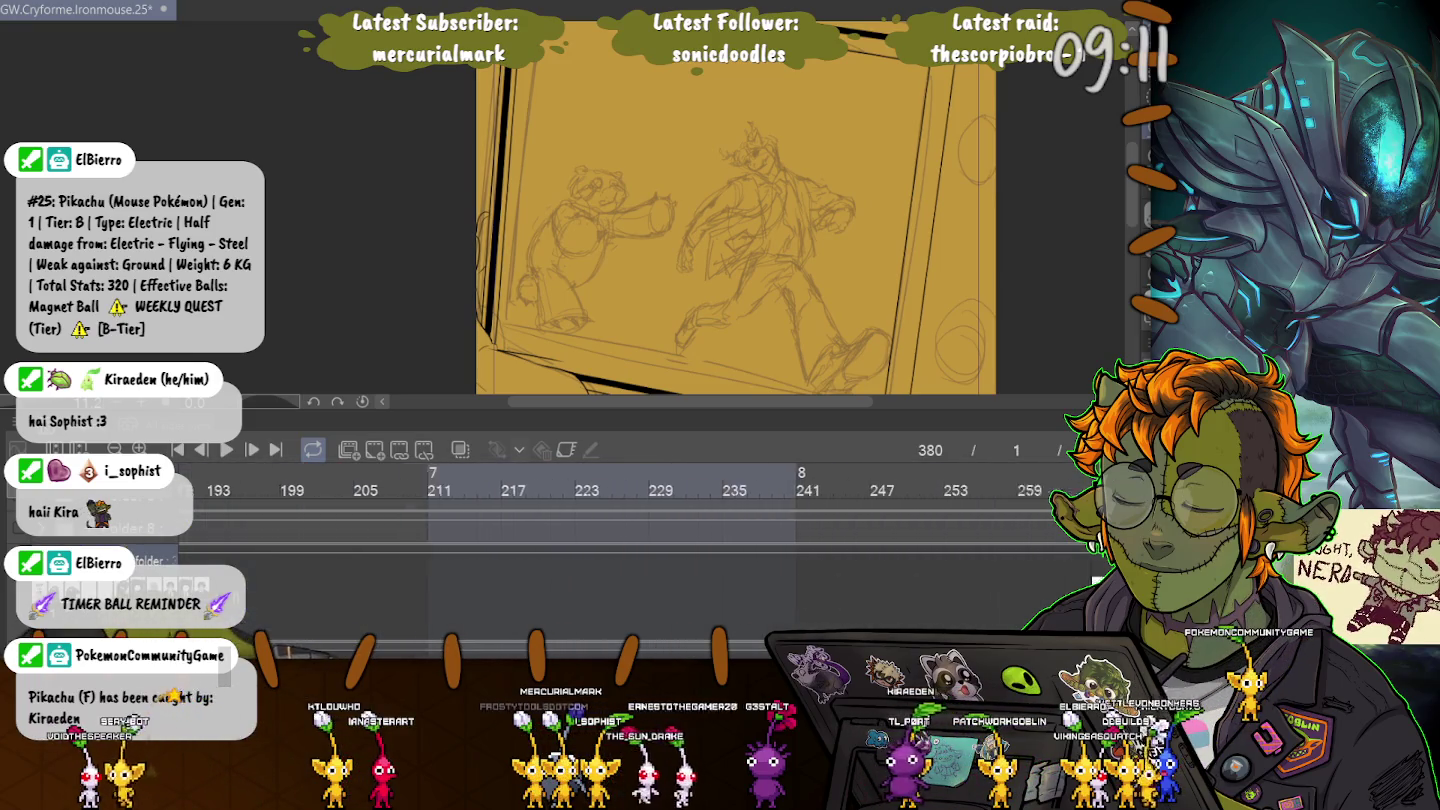
scroll(641, 490, left, 2)
scroll(640, 490, left, 1)
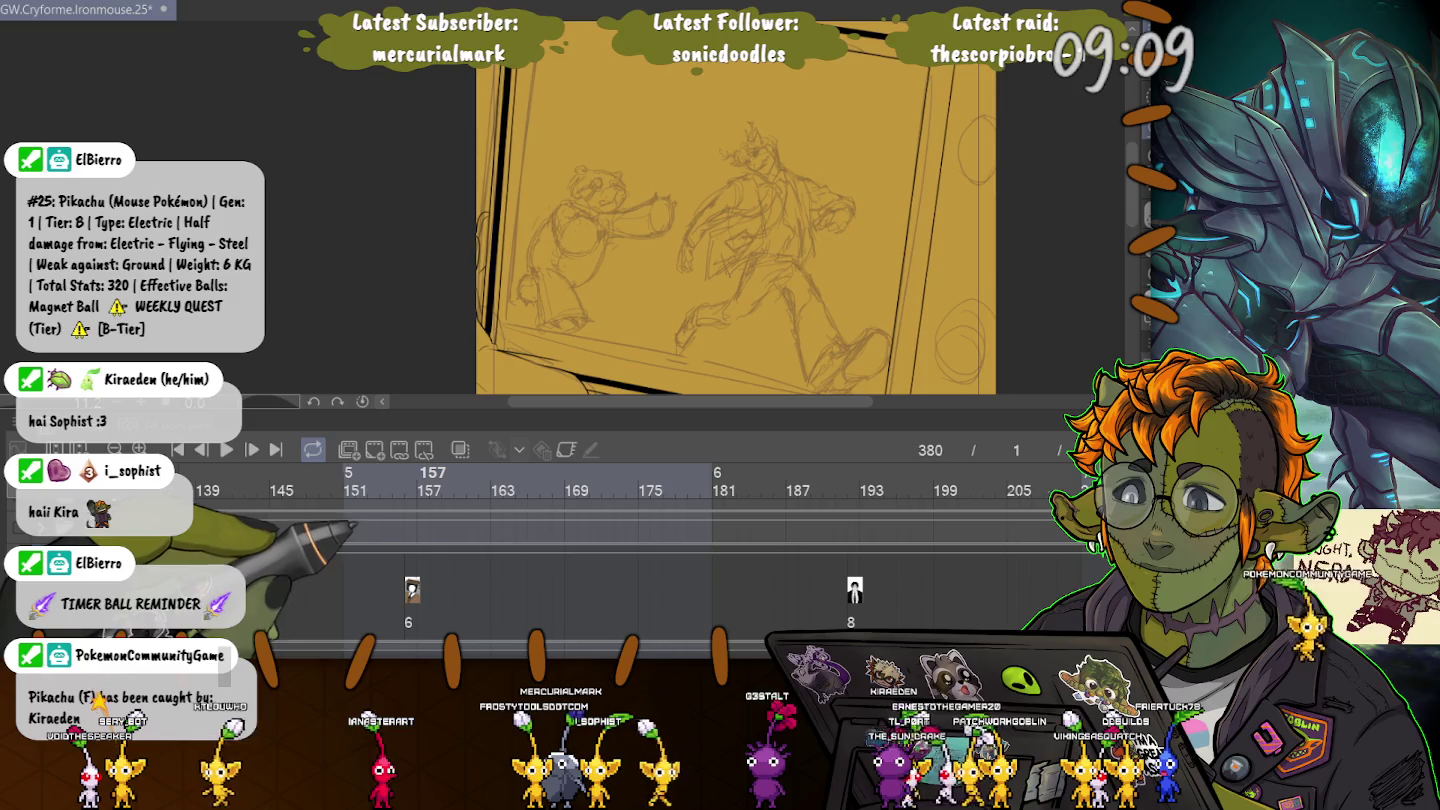
click(421, 480)
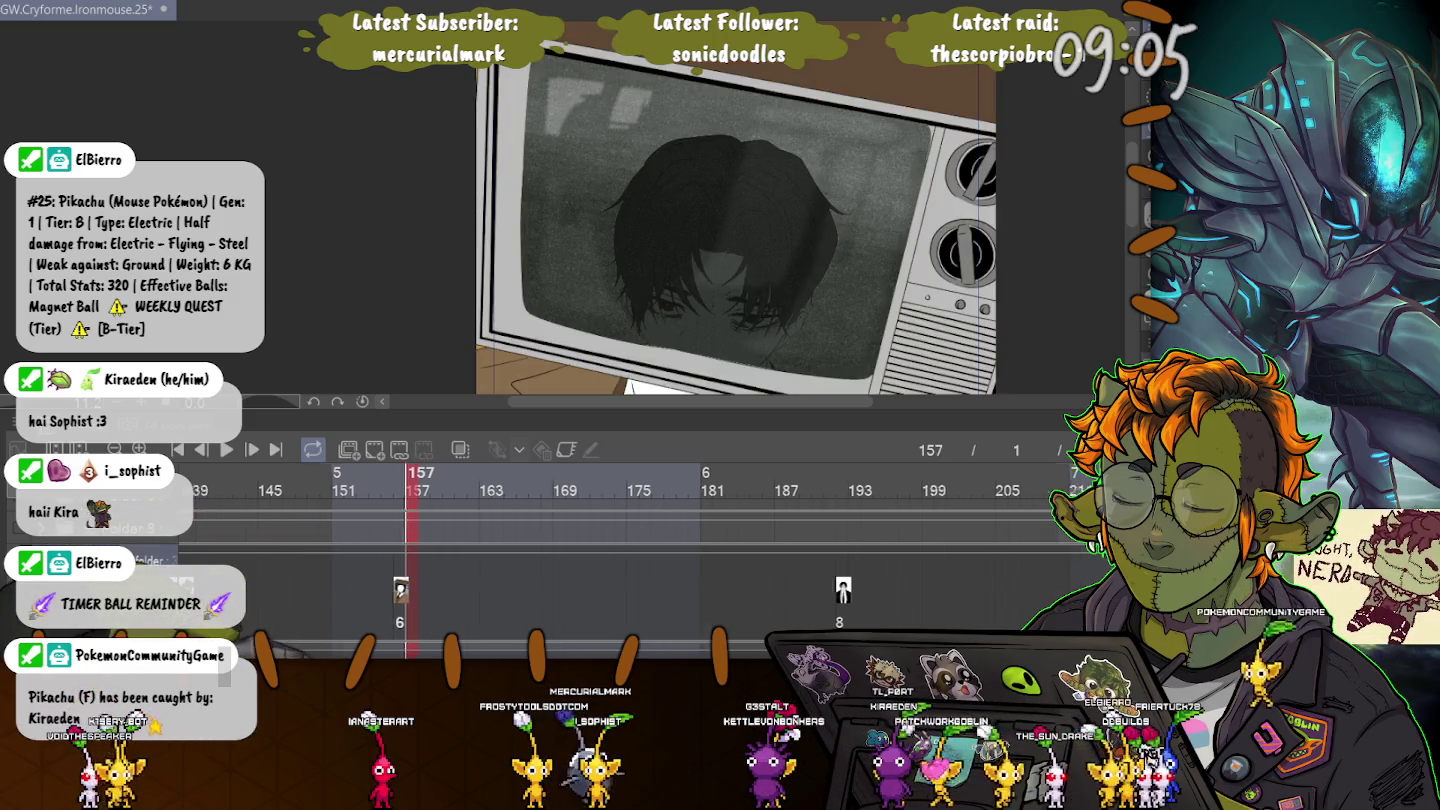
Return the playhead to frame 380 with the pencil-sketched pair.
scroll(640, 490, right, 4)
scroll(640, 491, right, 5)
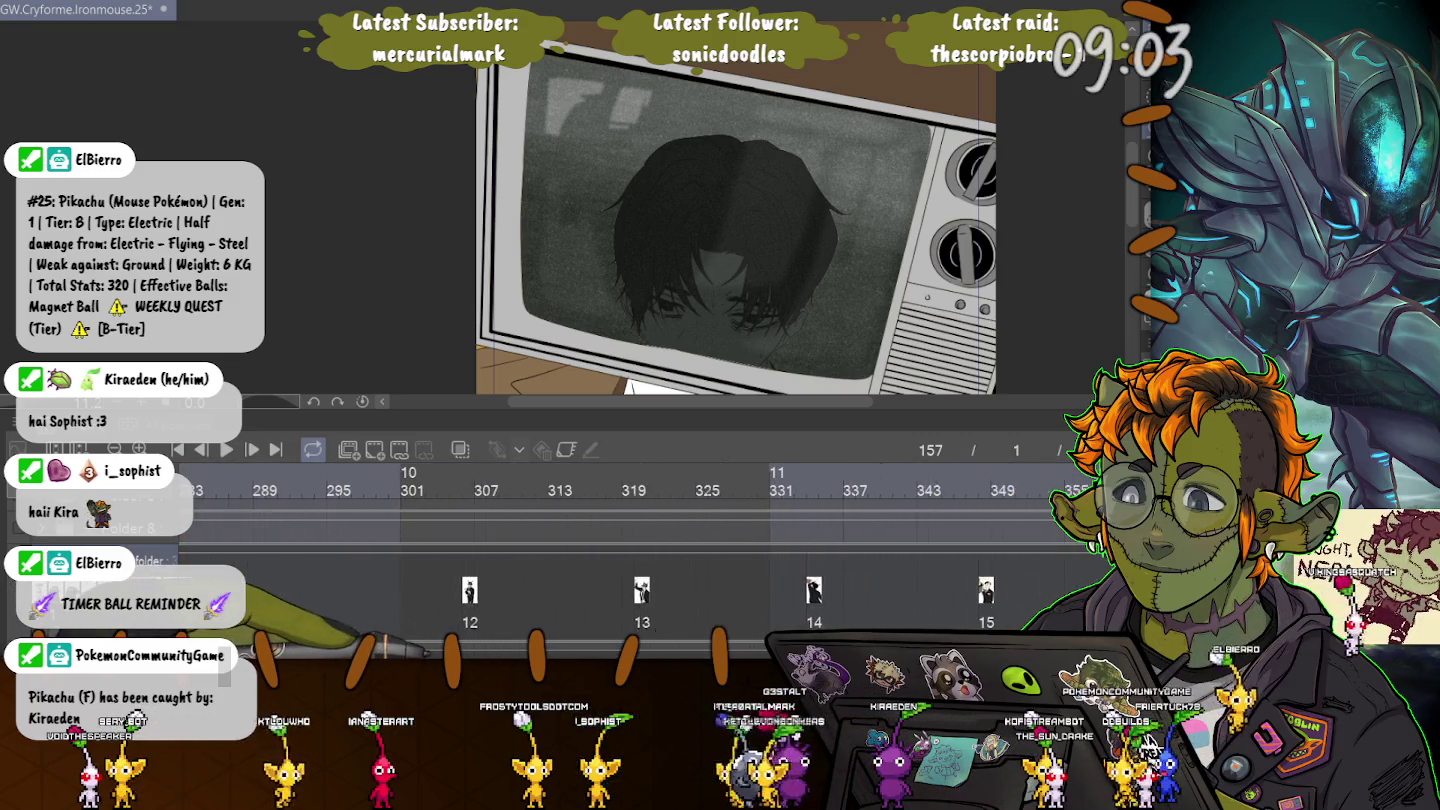
scroll(640, 490, right, 2)
scroll(640, 490, right, 2)
scroll(640, 490, right, 1)
click(599, 478)
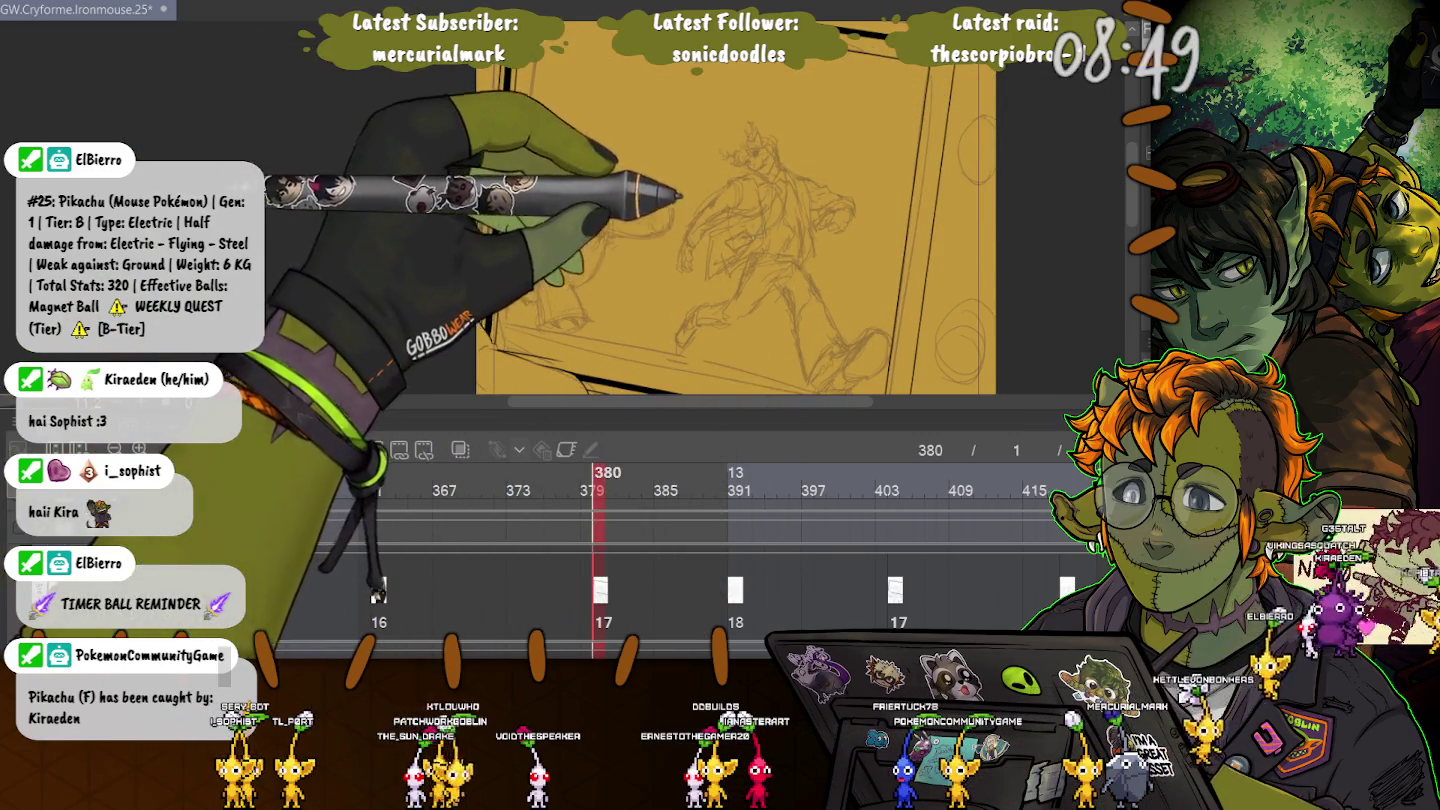
Draw a rounded rectangle screen outline inside the TV, undoing two misplaced attempts.
drag(572, 76, 806, 391)
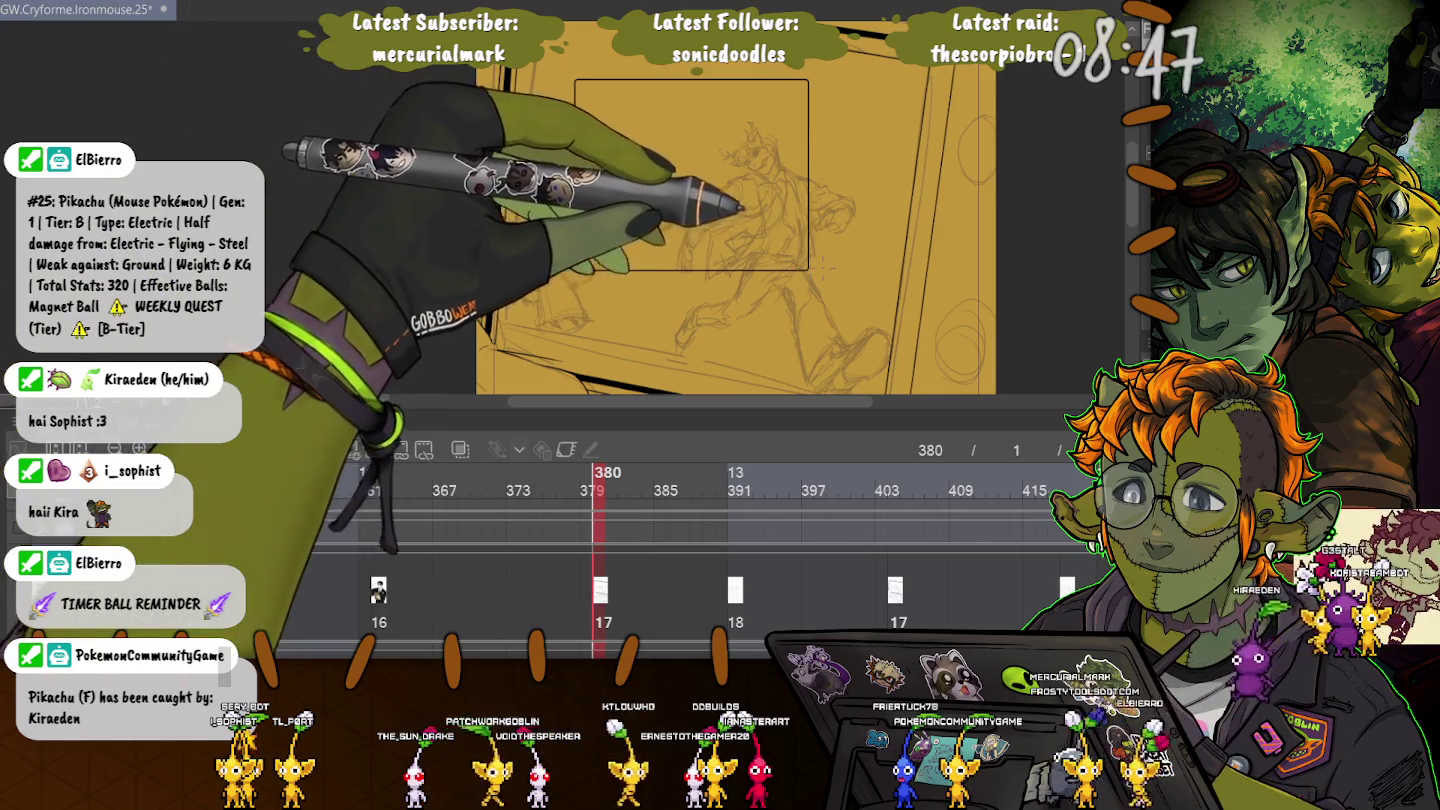
key(ctrl+z)
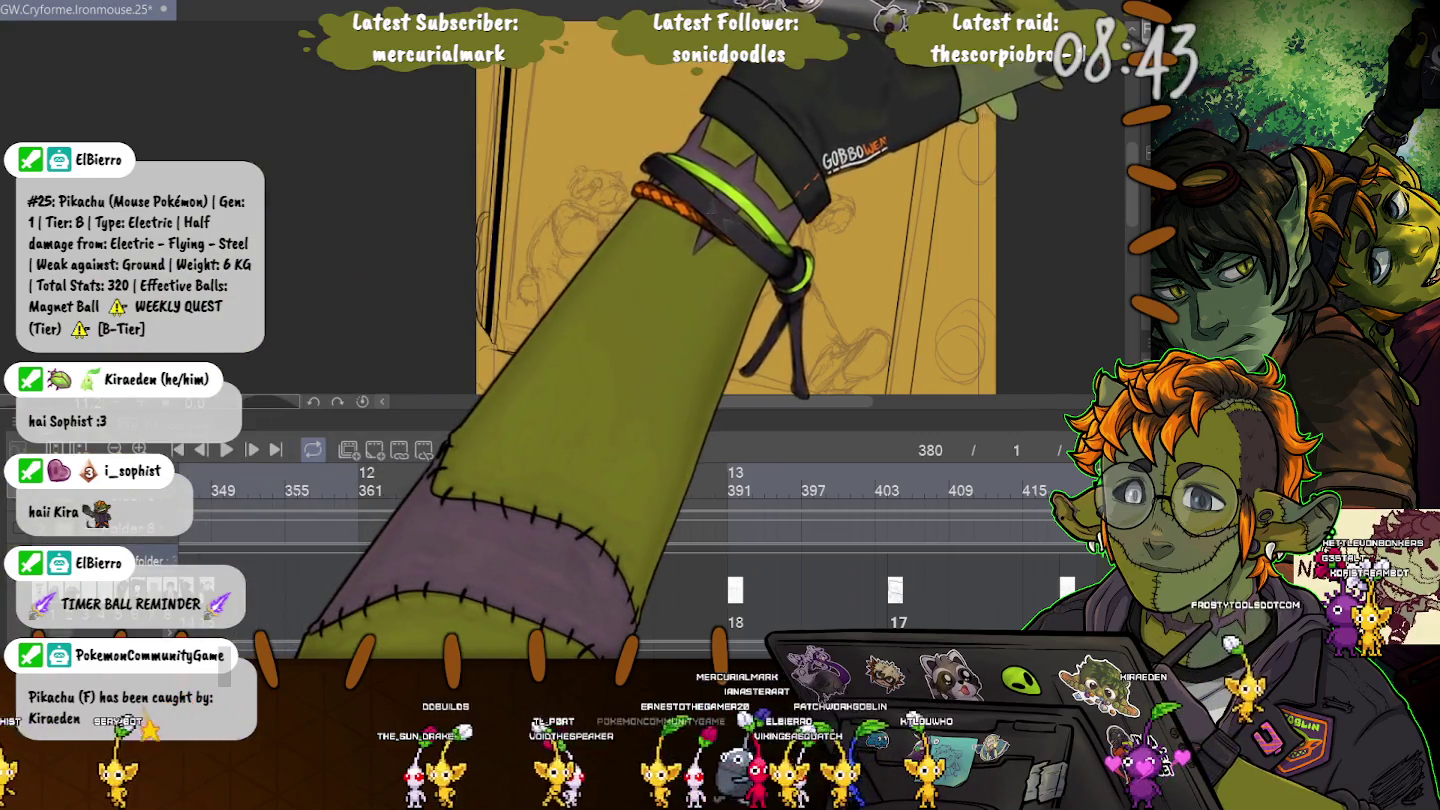
drag(562, 58, 873, 329)
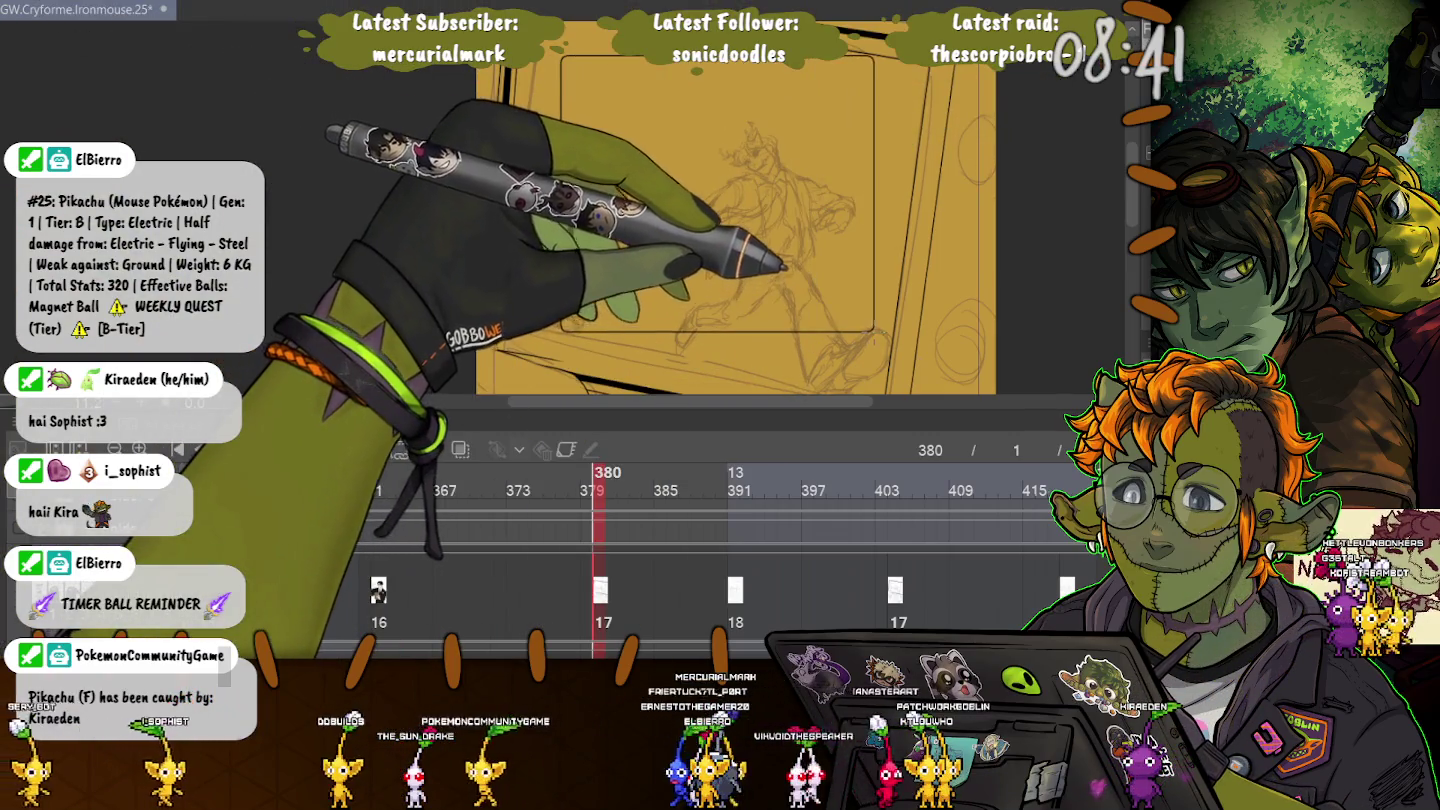
key(ctrl+z)
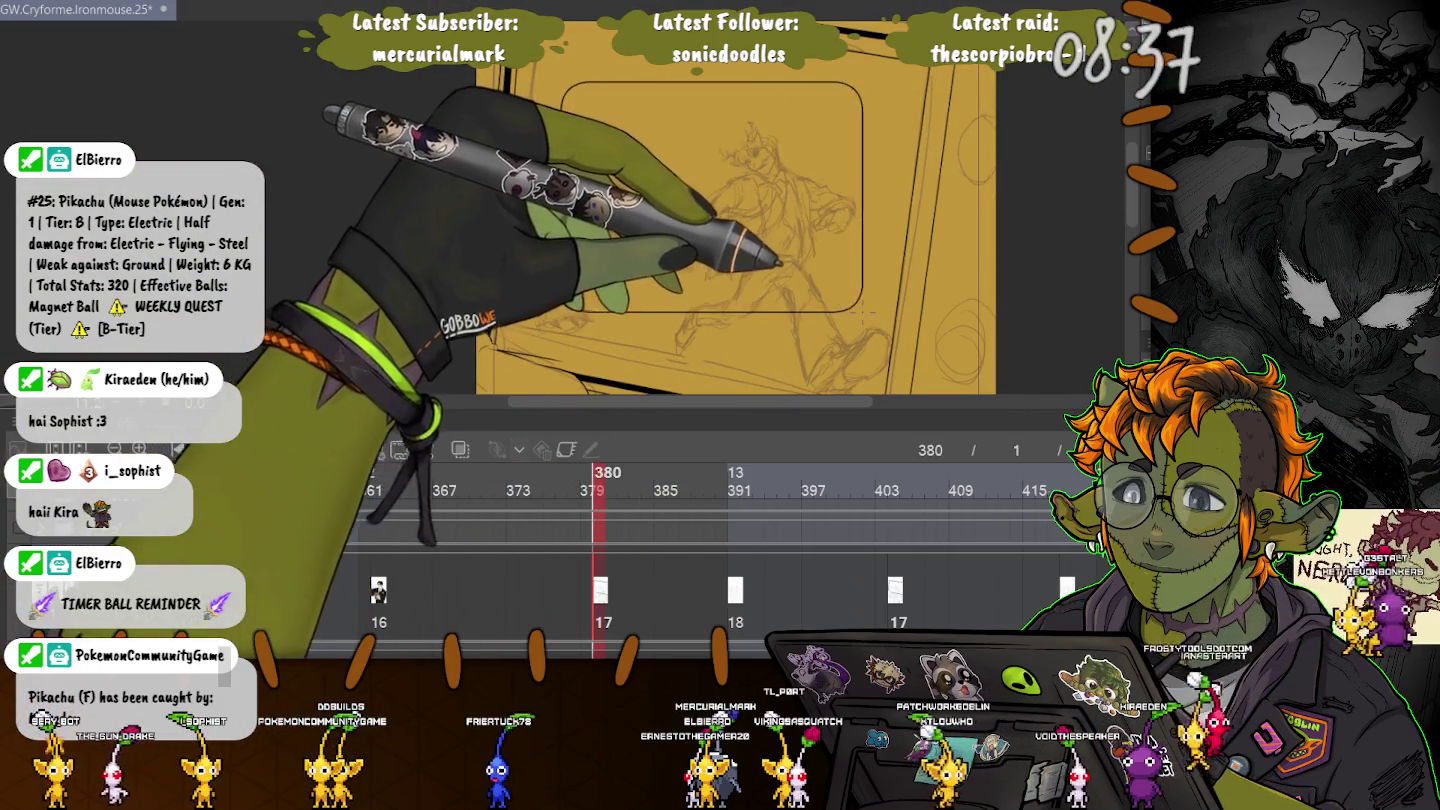
mouse_move(563, 82)
mouse_down()
mouse_move(887, 320)
mouse_move(779, 335)
mouse_up()
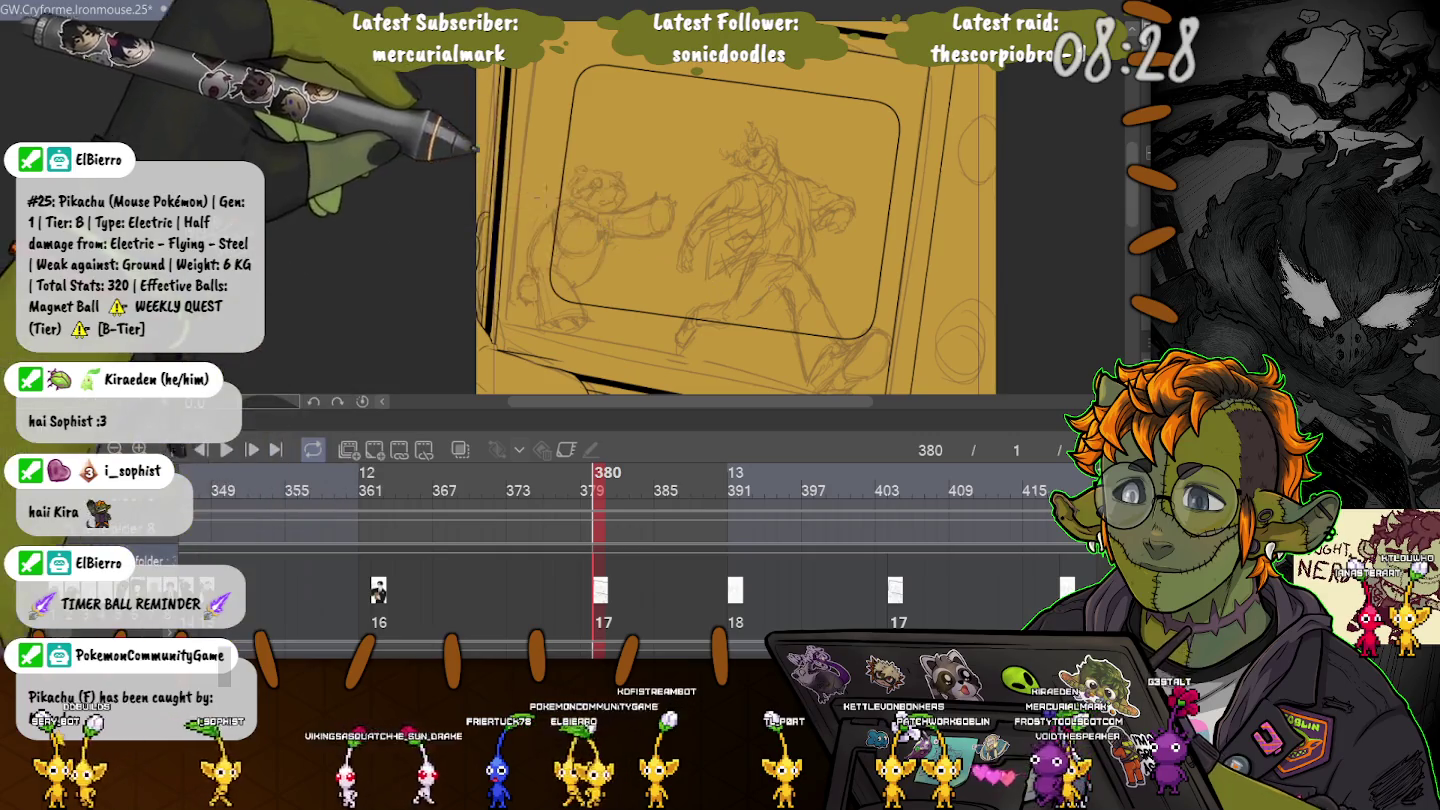
key(Return)
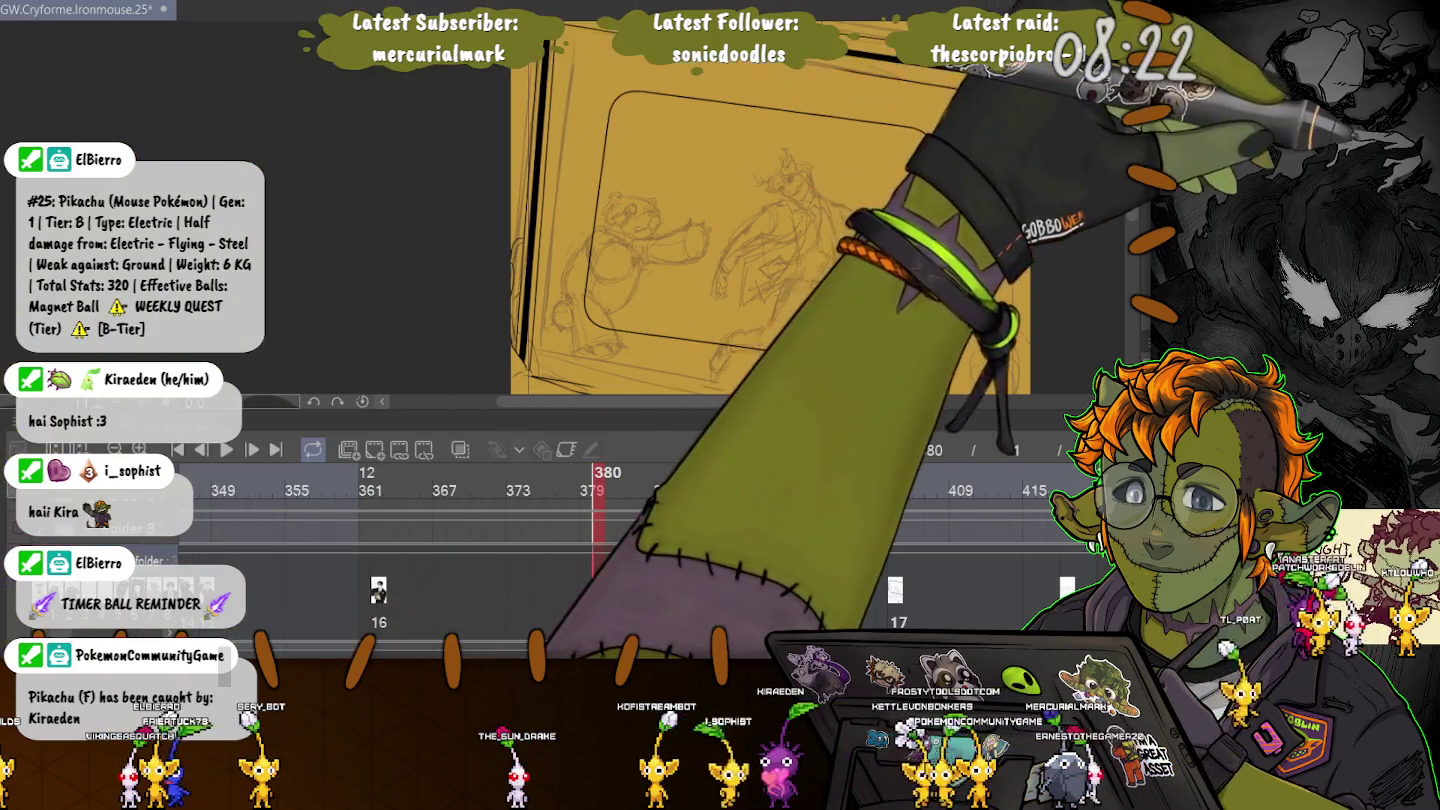
Lasso-select the rounded screen outline and start transforming it with Ctrl+T.
mouse_move(816, 79)
mouse_down()
mouse_move(942, 112)
mouse_move(880, 384)
mouse_up()
drag(589, 337, 606, 70)
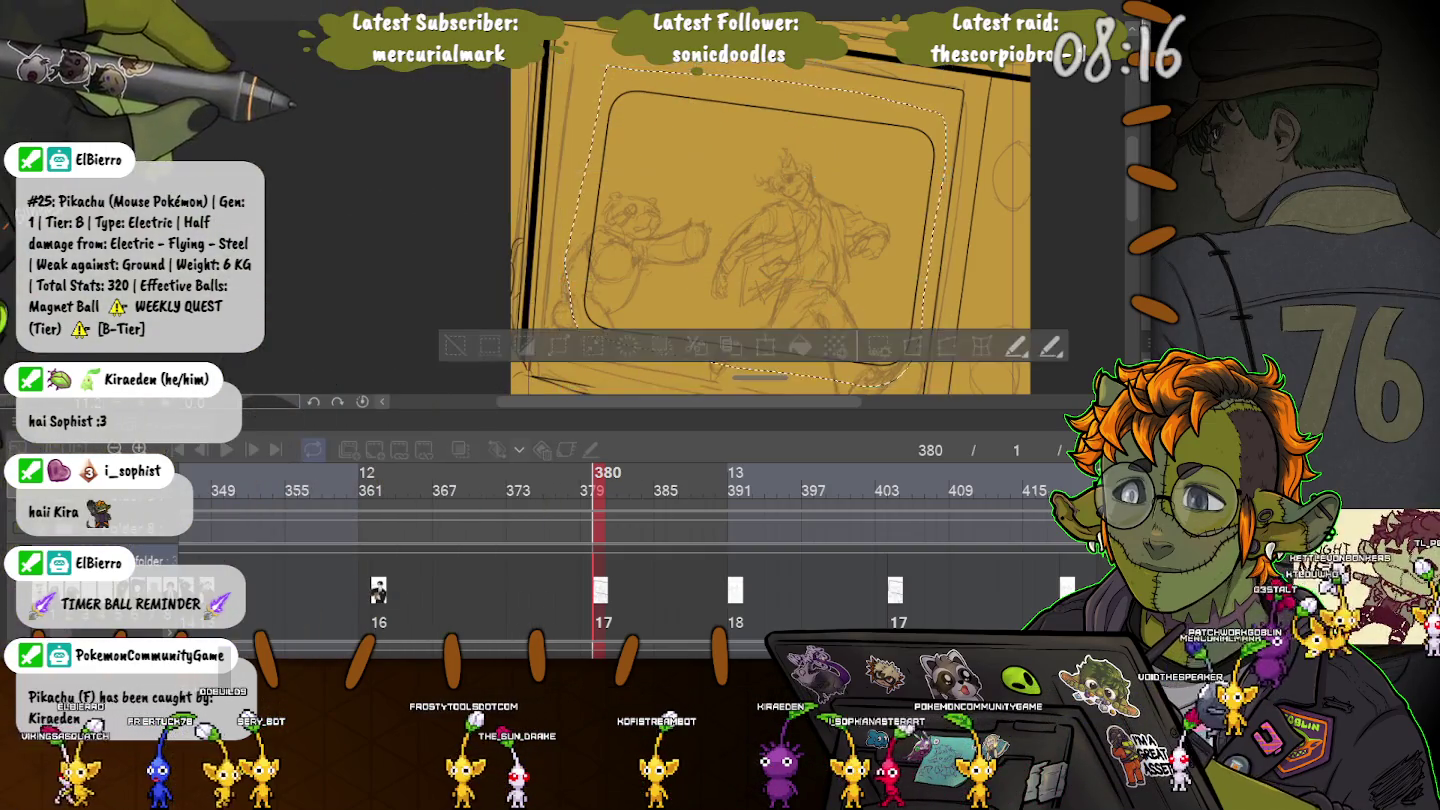
key(ctrl+t)
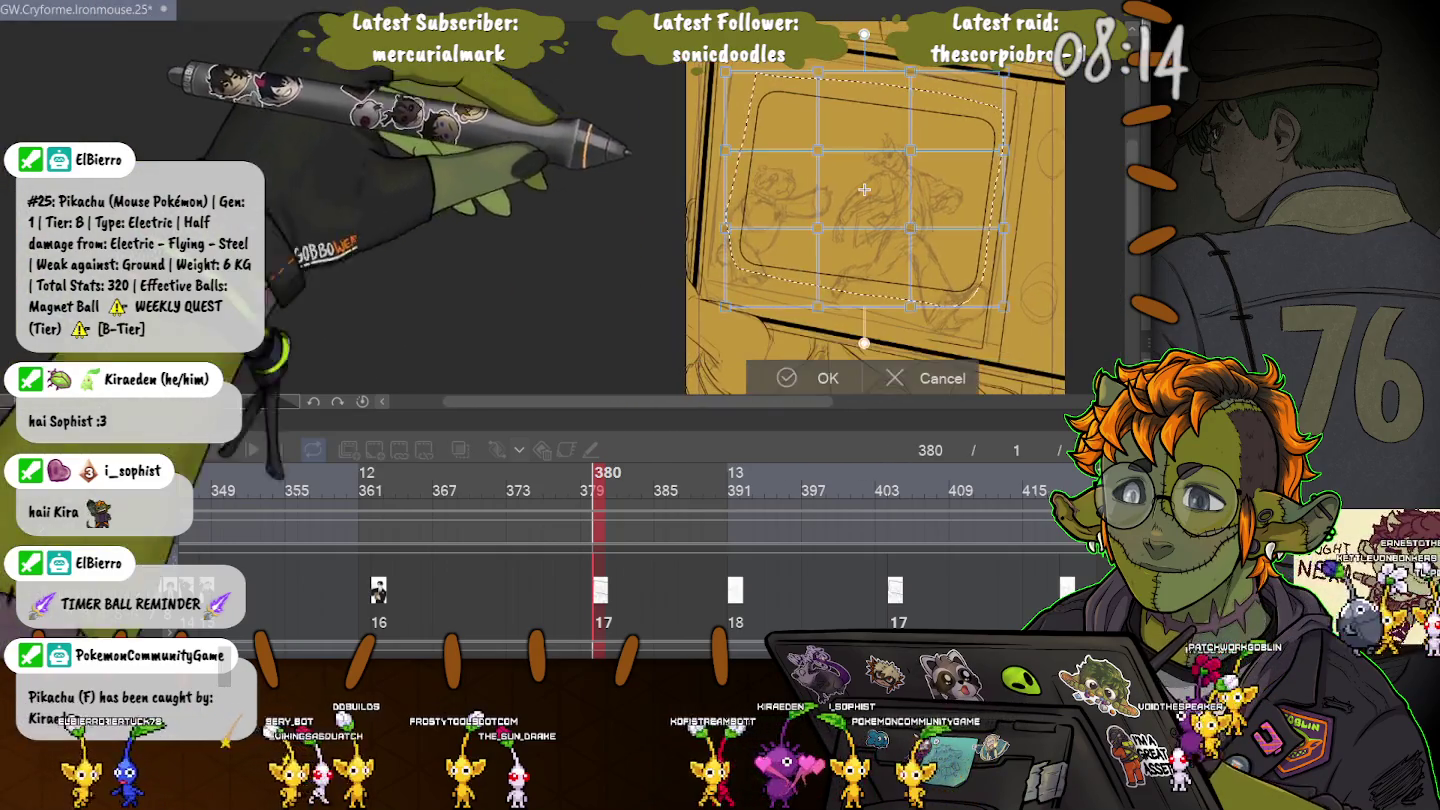
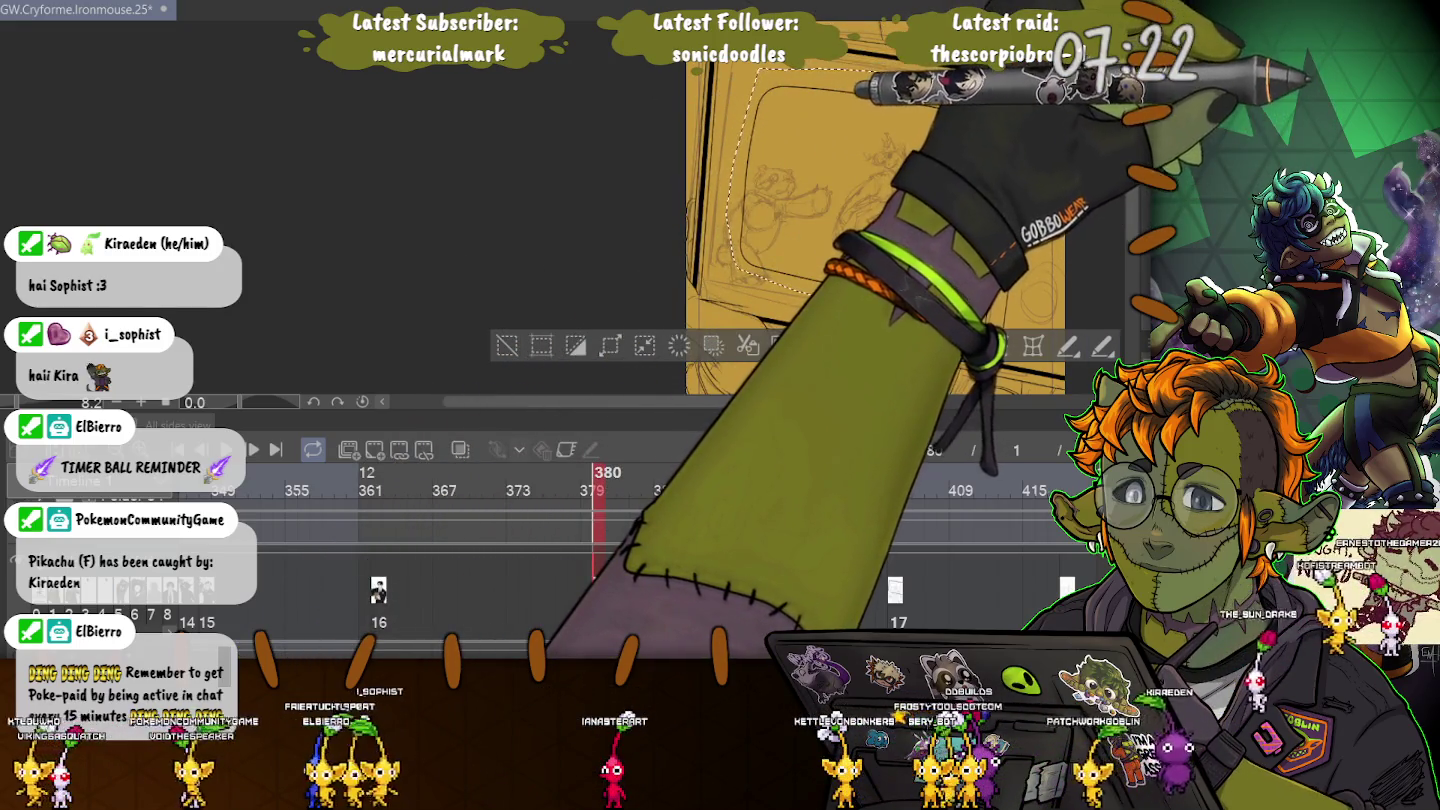
Enlarge the selected two-figure sketch by stretching its corners and top edge outward, then apply.
key(Tab)
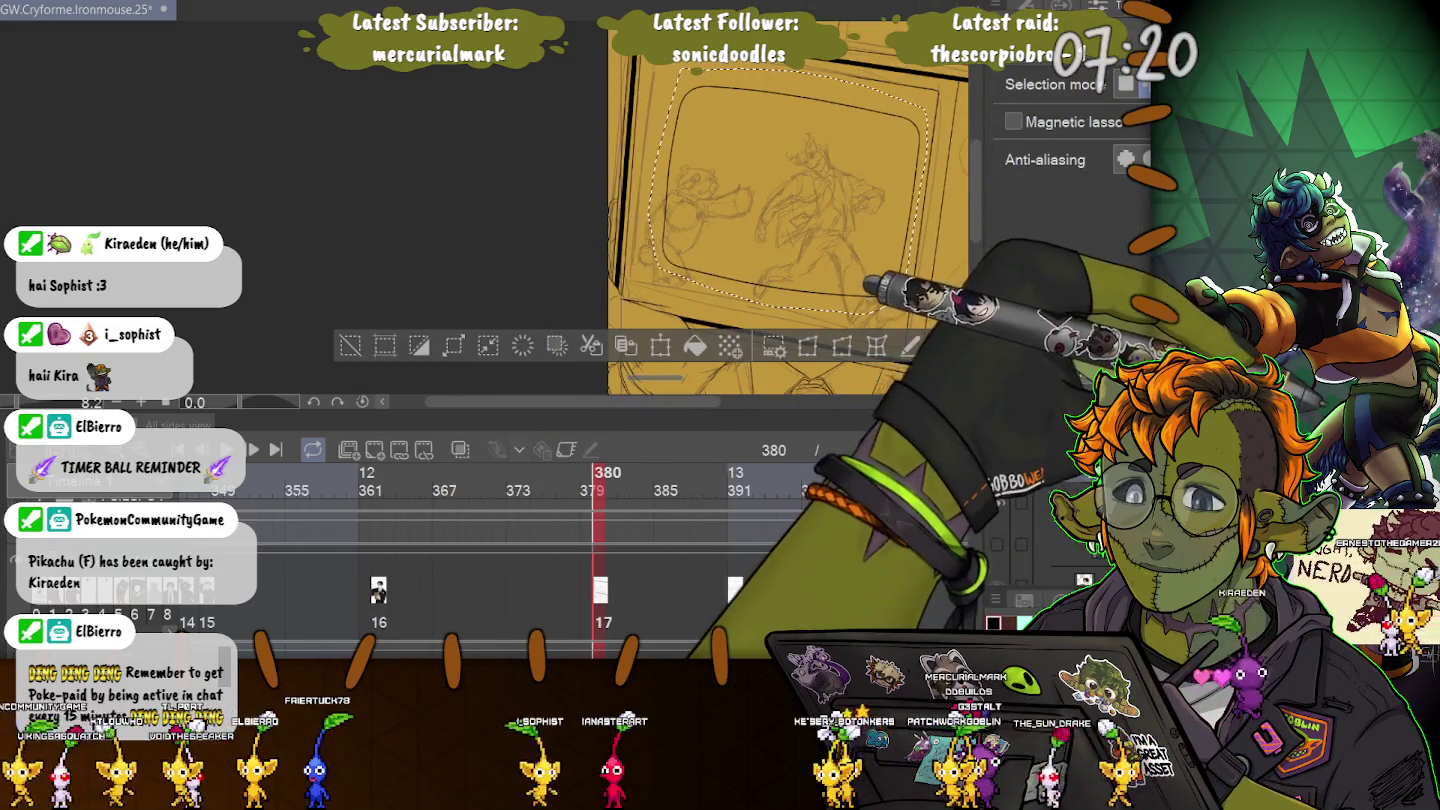
key(ctrl+t)
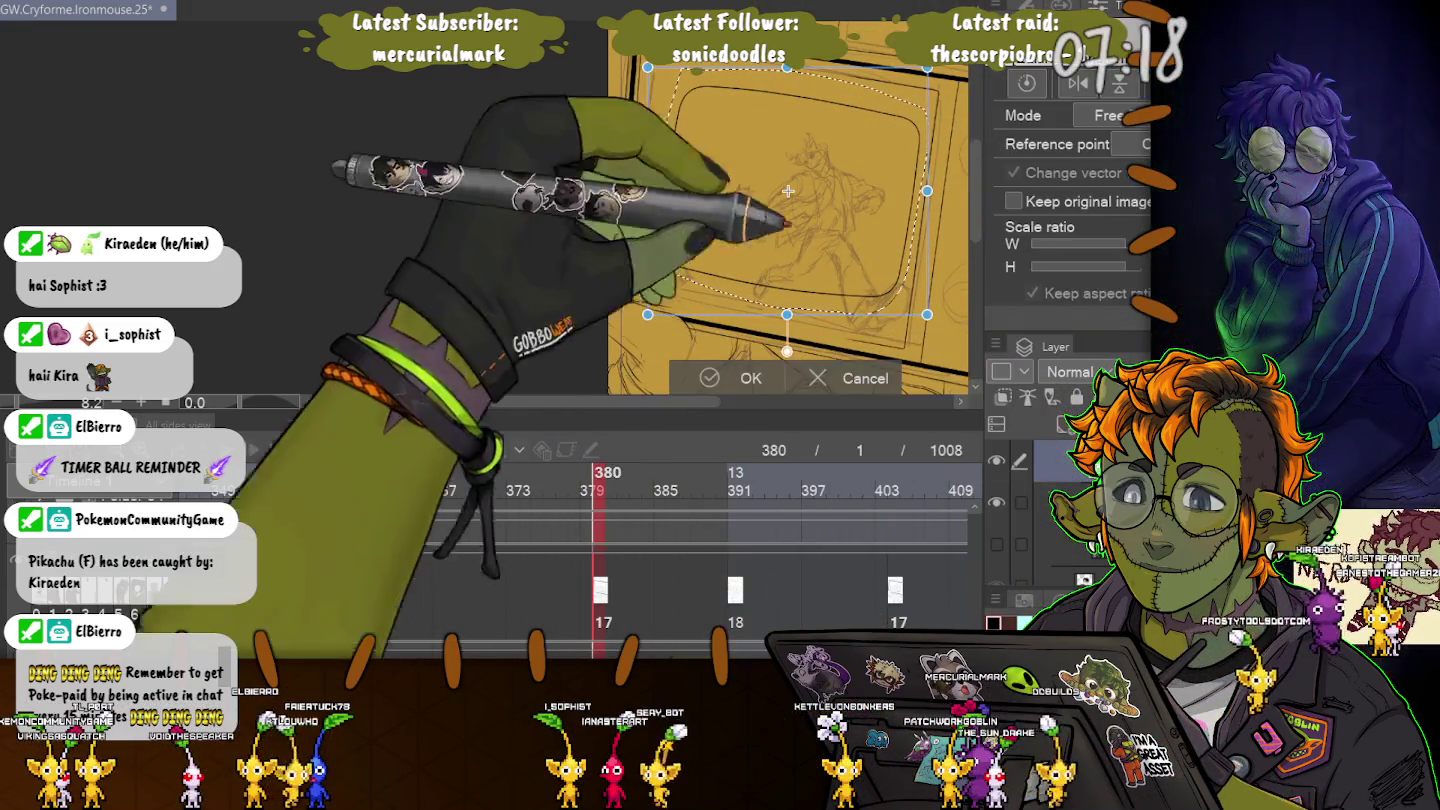
drag(918, 333, 916, 344)
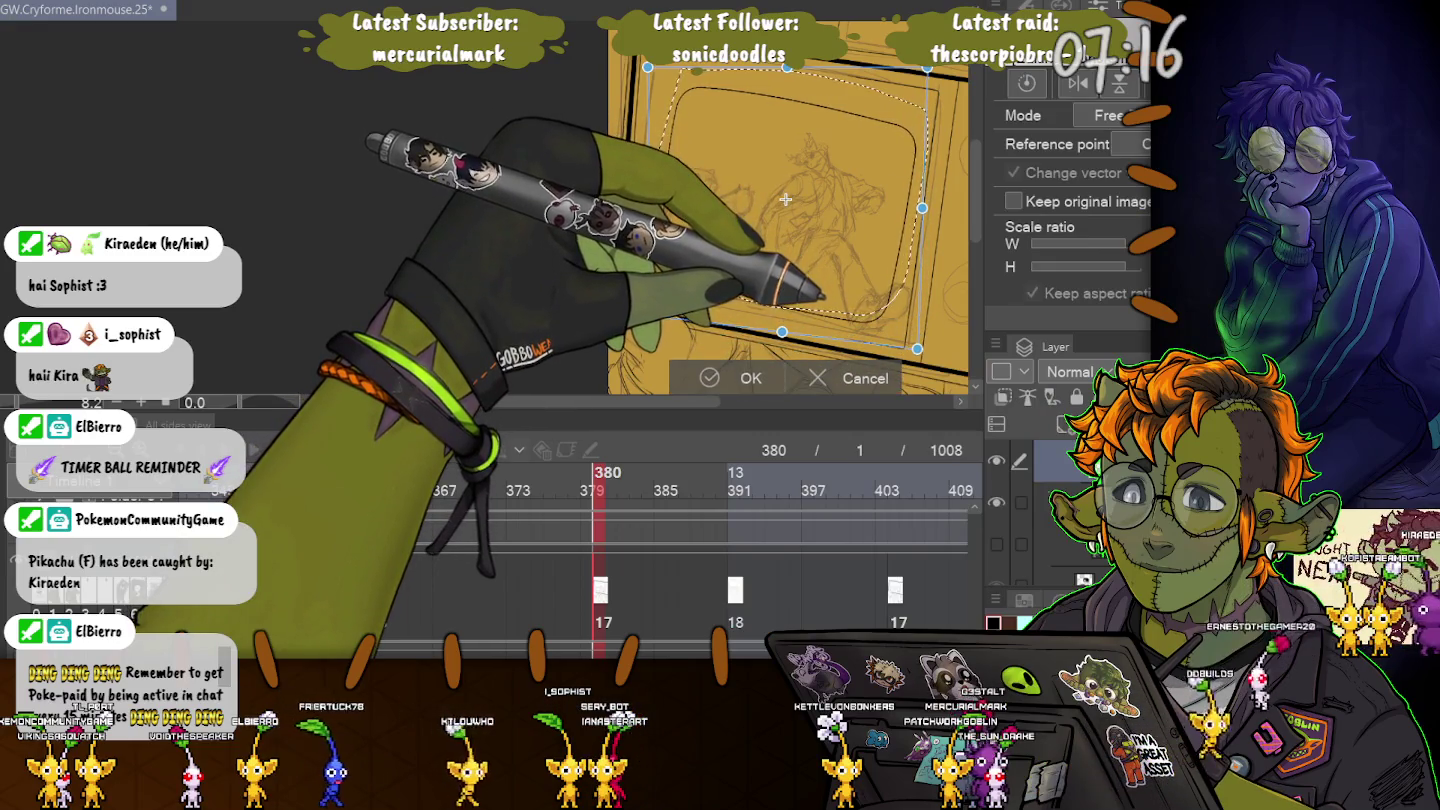
drag(647, 315, 618, 337)
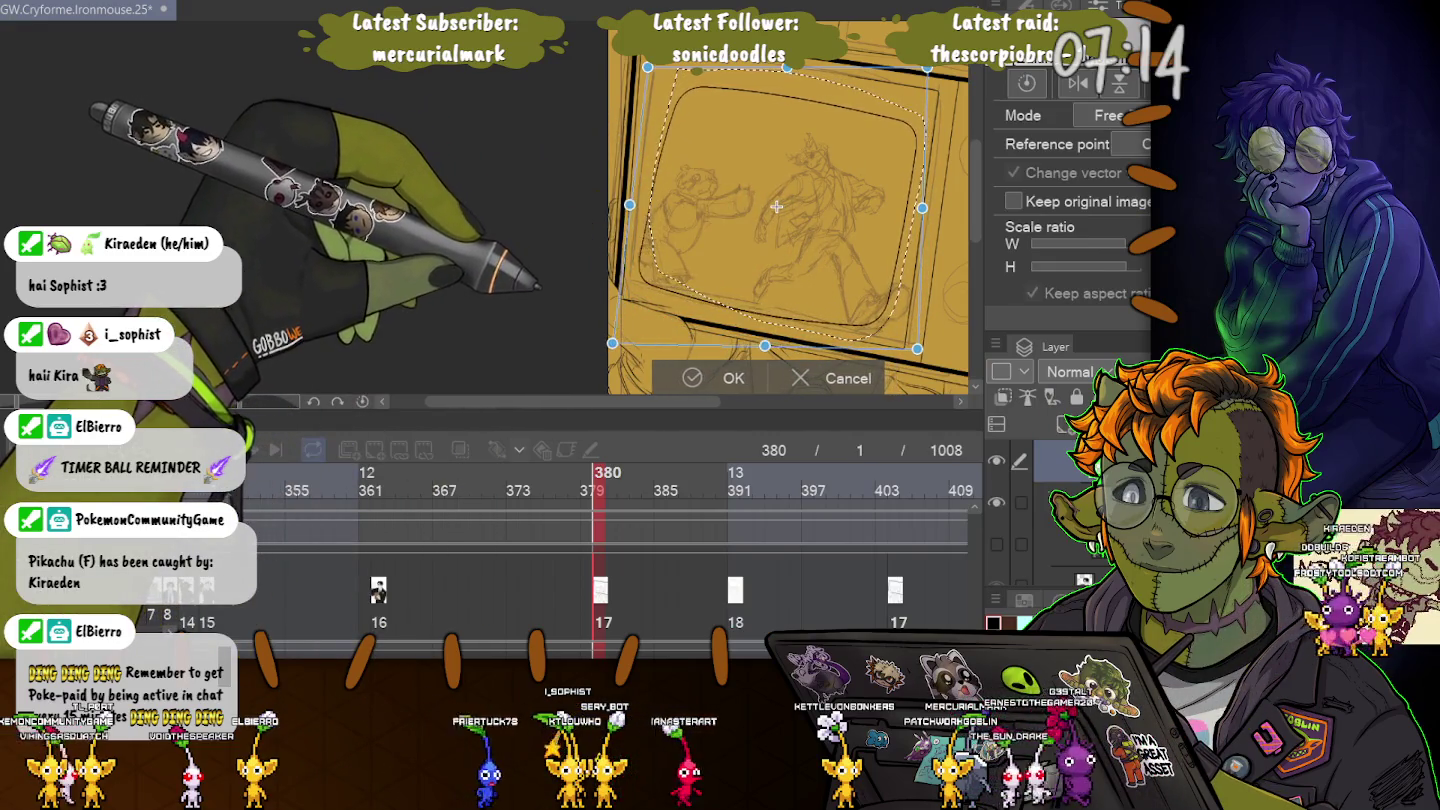
drag(647, 68, 608, 41)
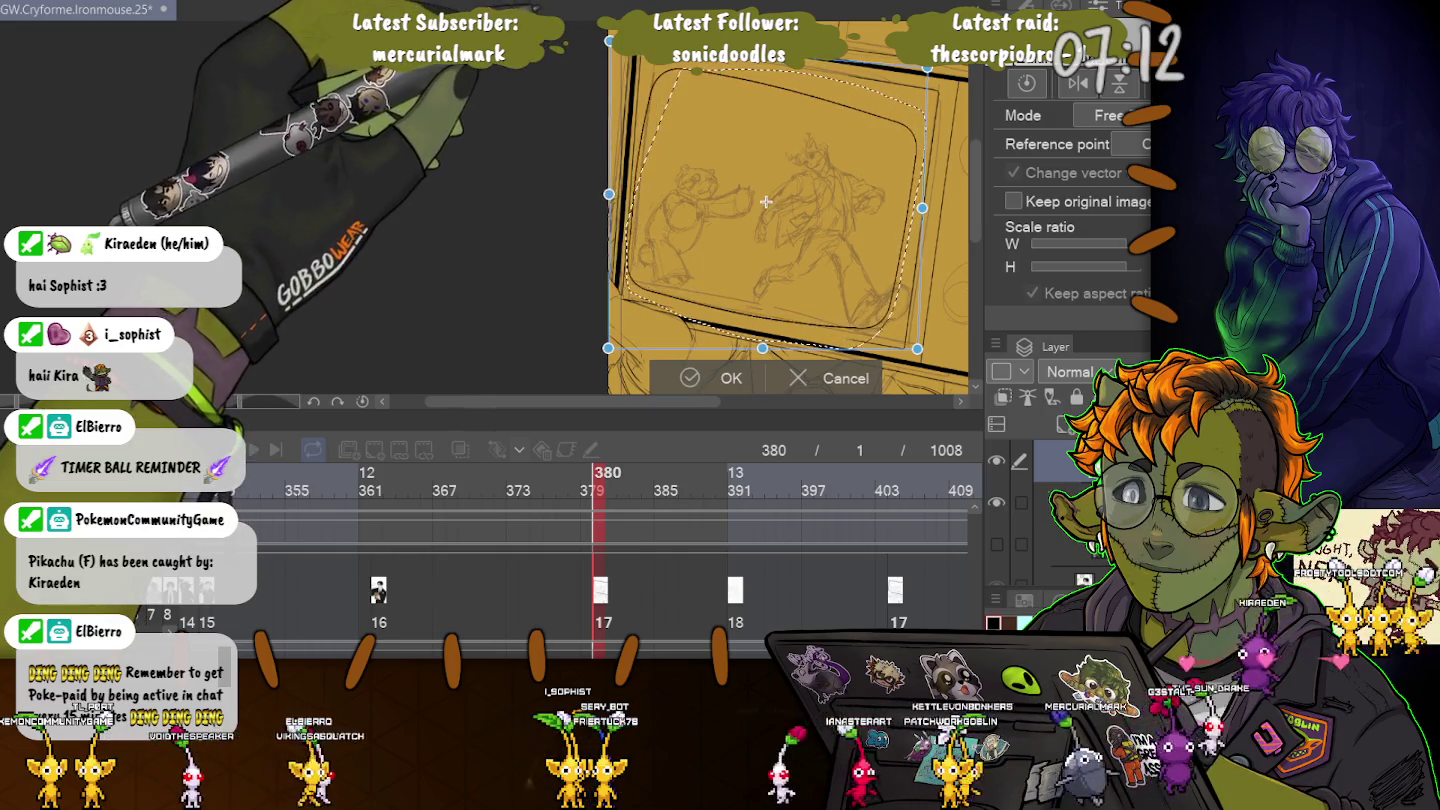
drag(928, 67, 918, 25)
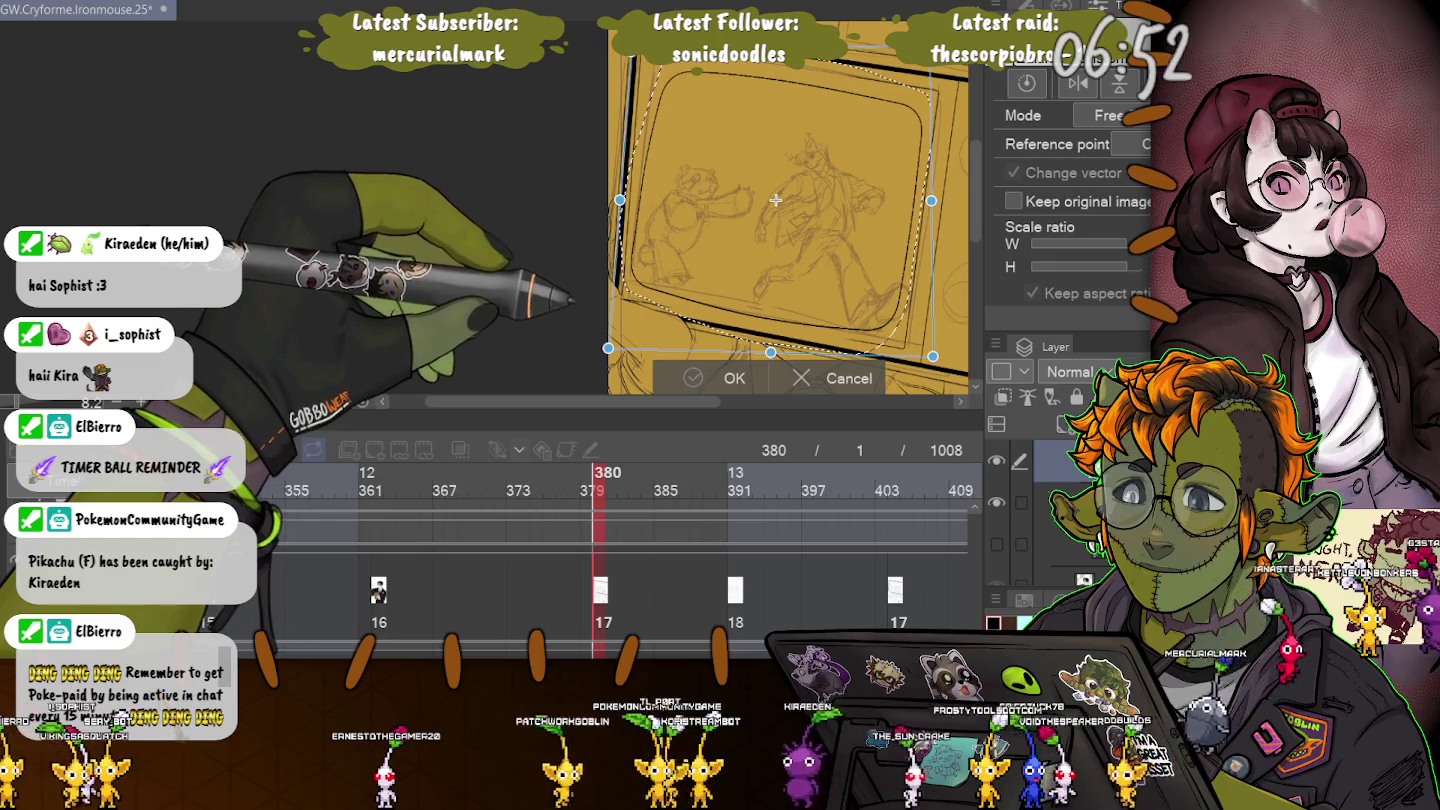
key(Return)
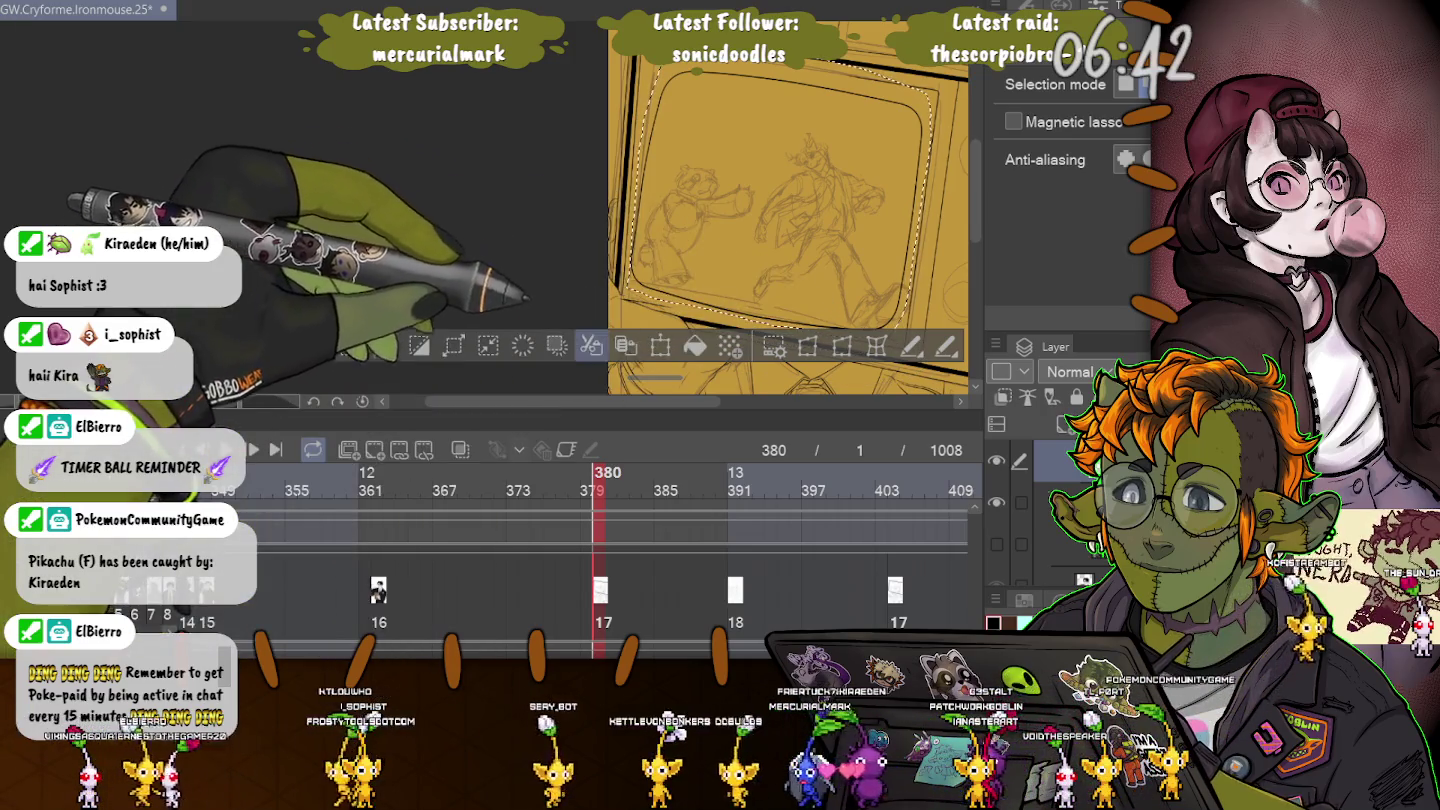
Mesh-warp the enlarged sketch to follow the curved TV screen, apply it, and deselect.
drag(654, 378, 304, 264)
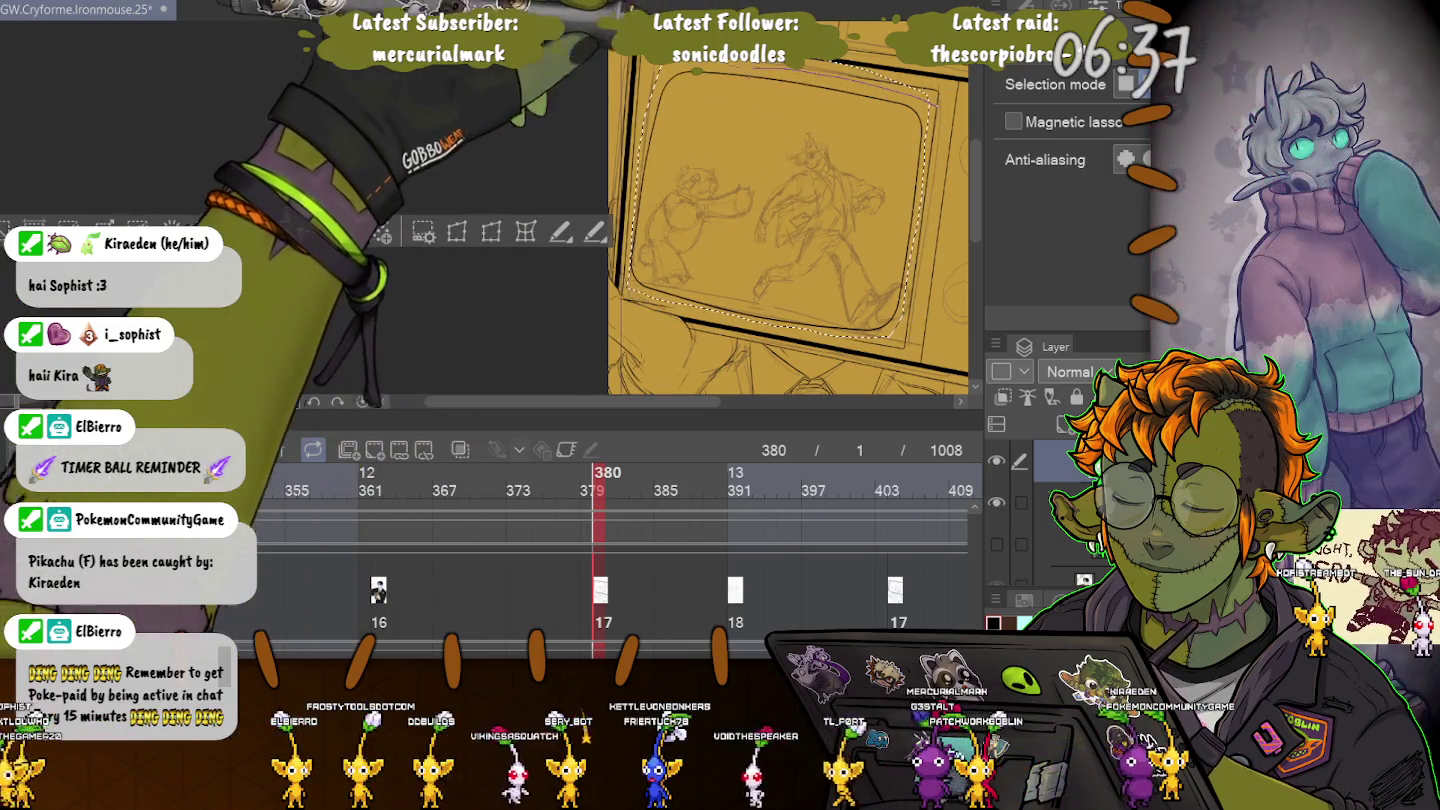
drag(305, 264, 304, 276)
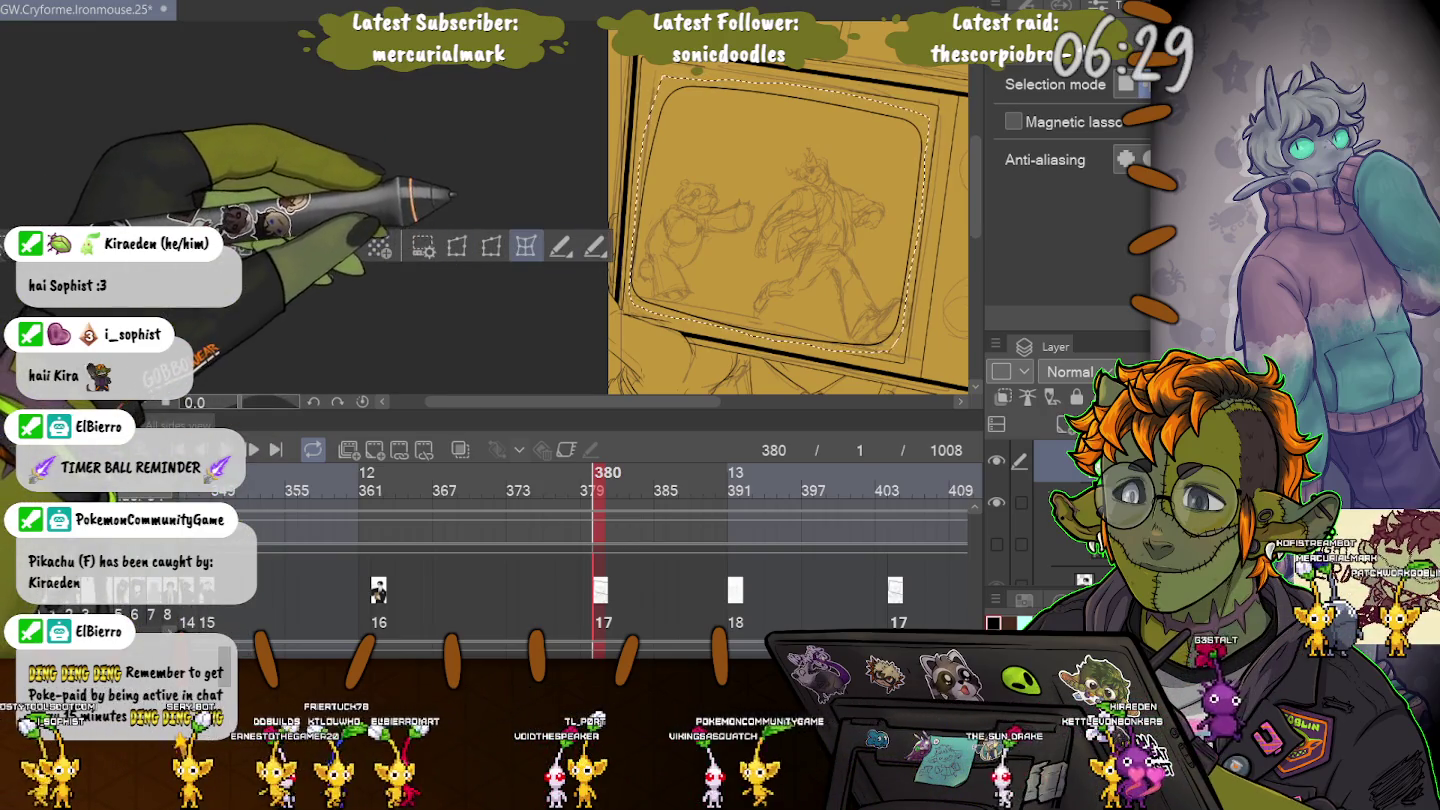
click(526, 246)
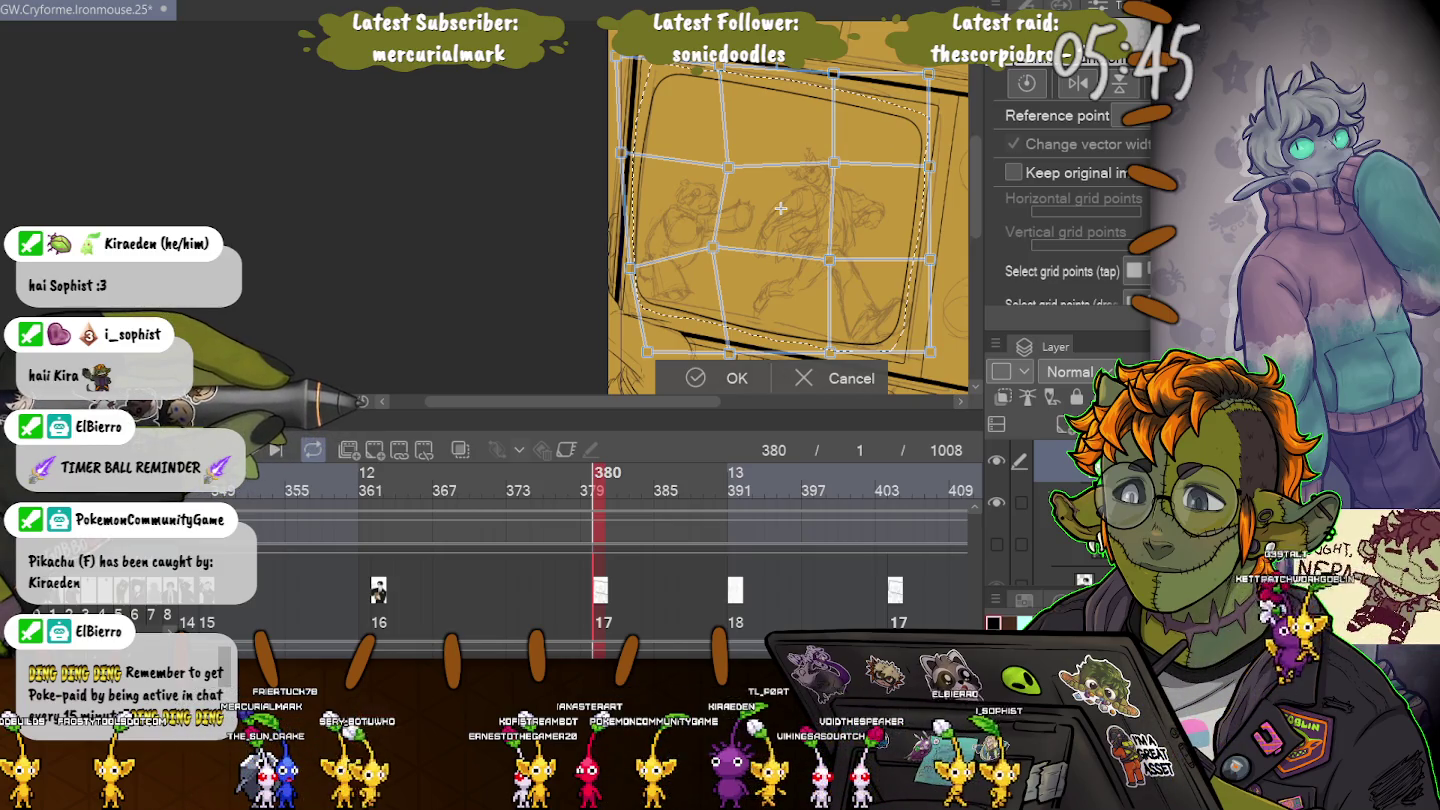
key(Return)
key(ctrl+d)
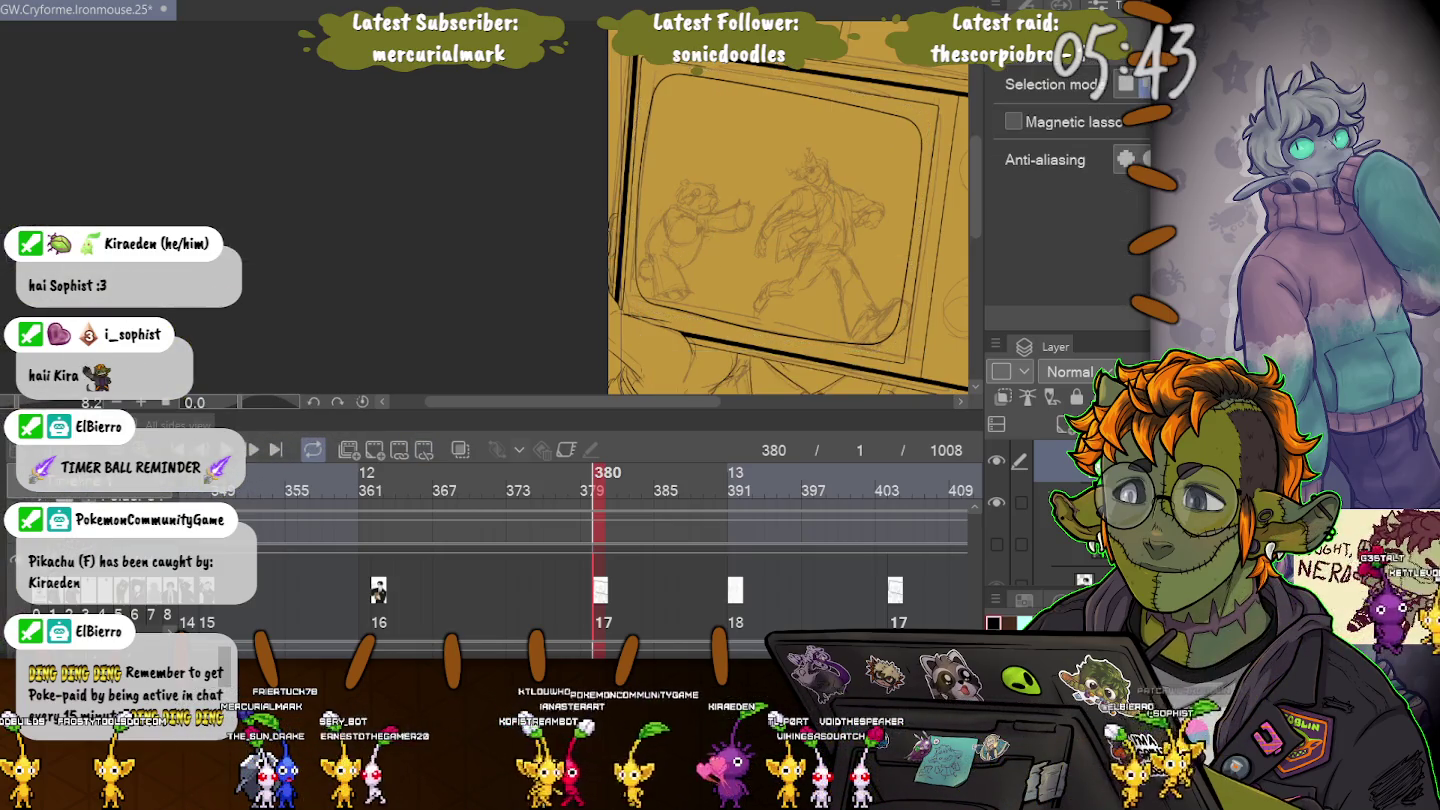
drag(780, 220, 627, 166)
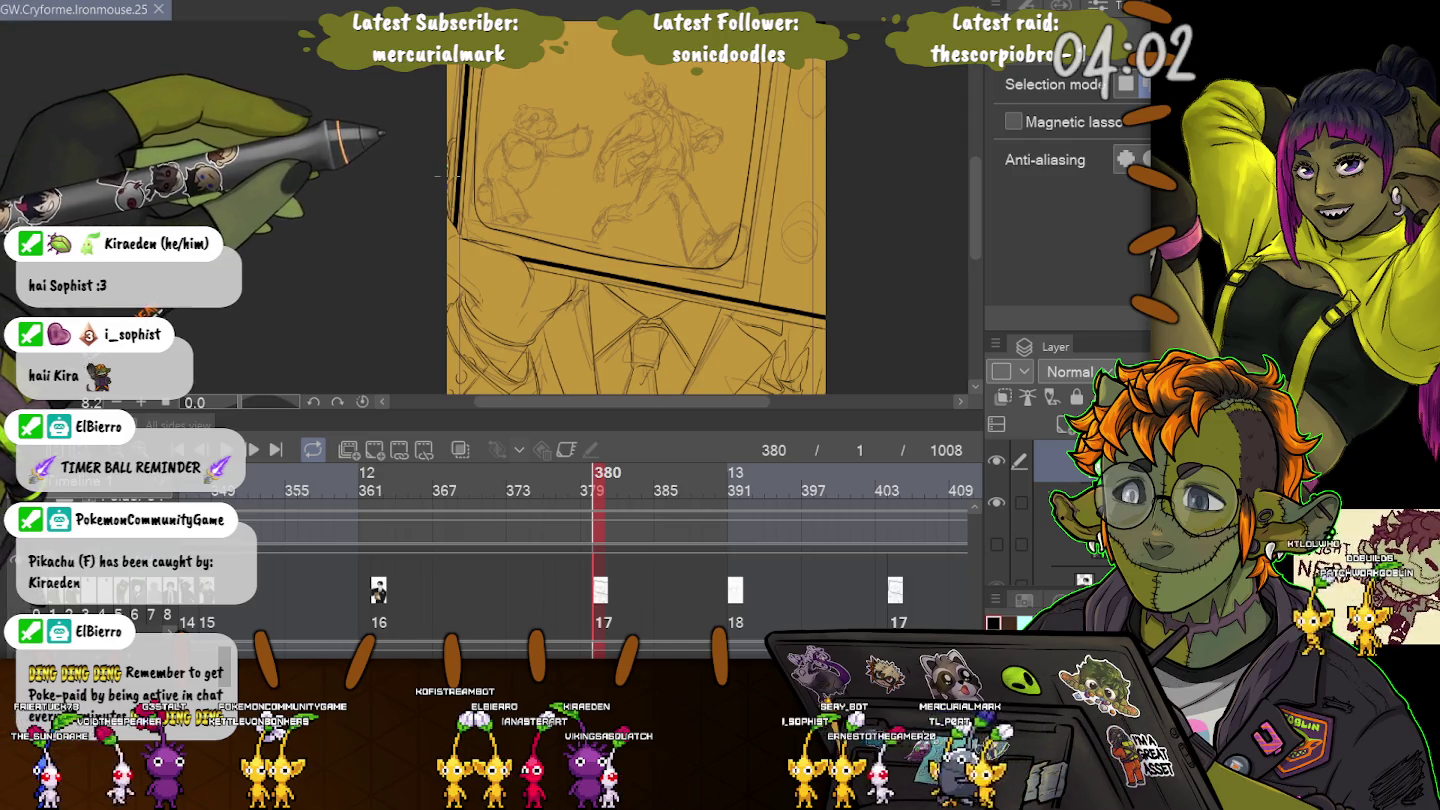
Ink two black rectangle outlines along the TV's right side with the Rectangle figure tool.
key(u)
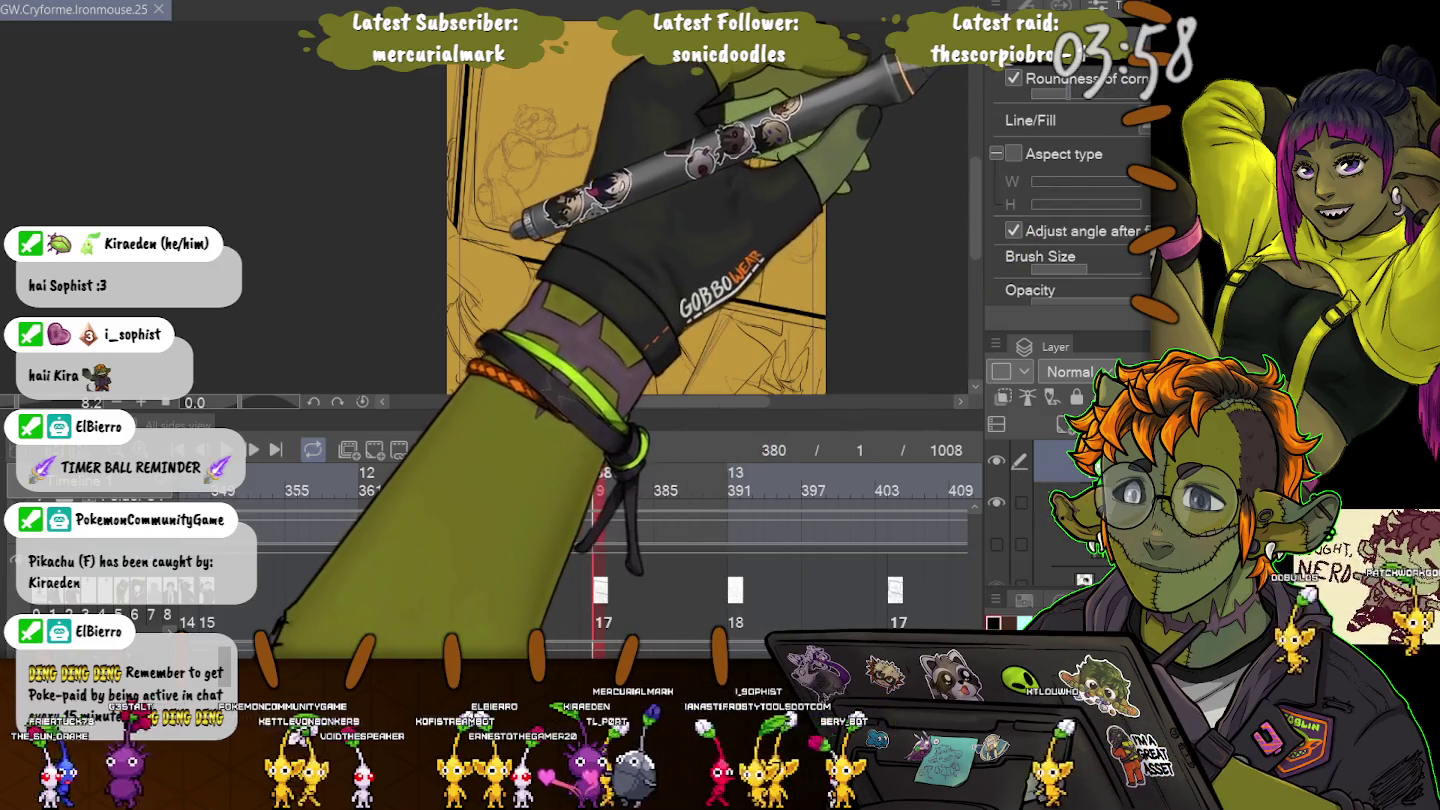
scroll(741, 185, up, 5)
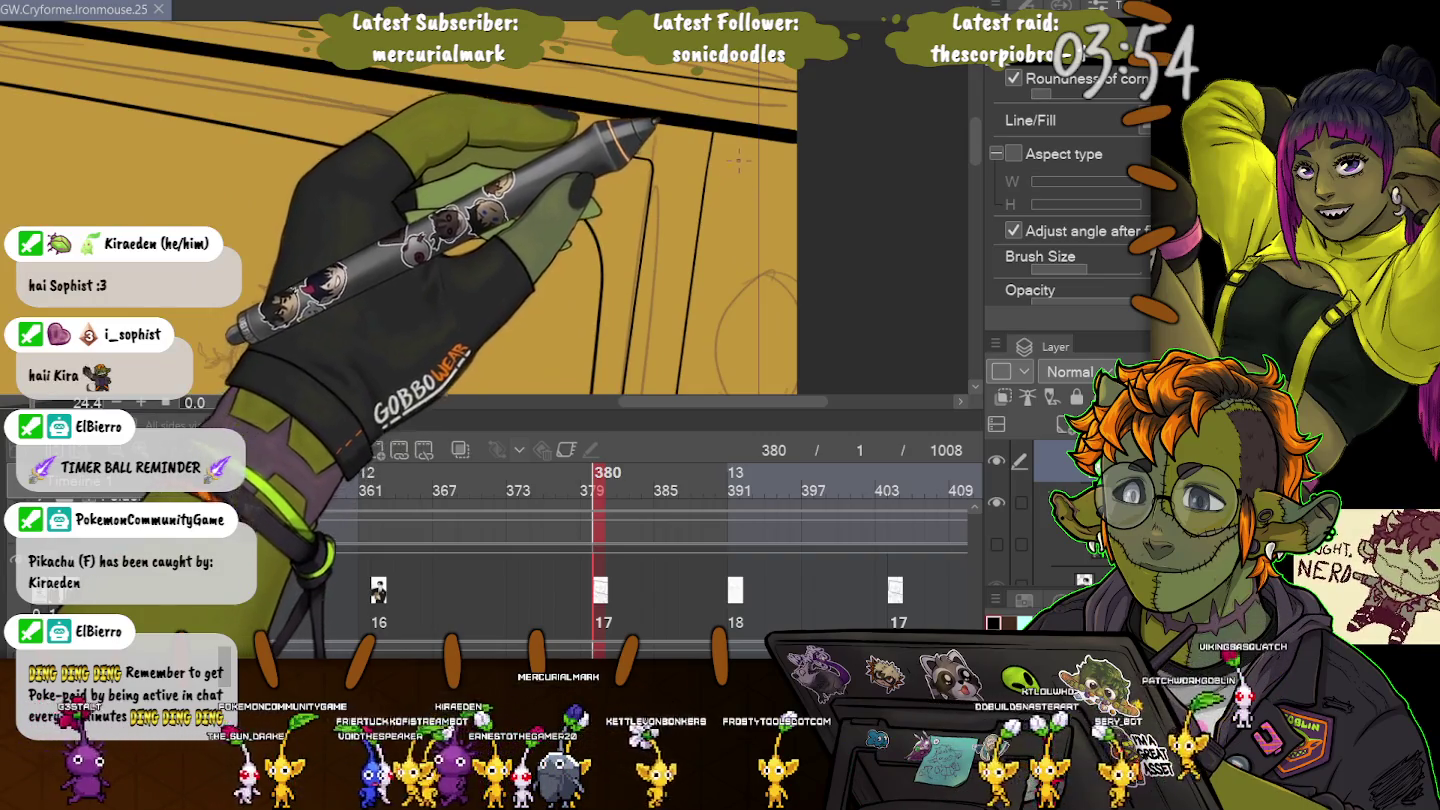
scroll(775, 152, up, 1)
drag(775, 152, 716, 344)
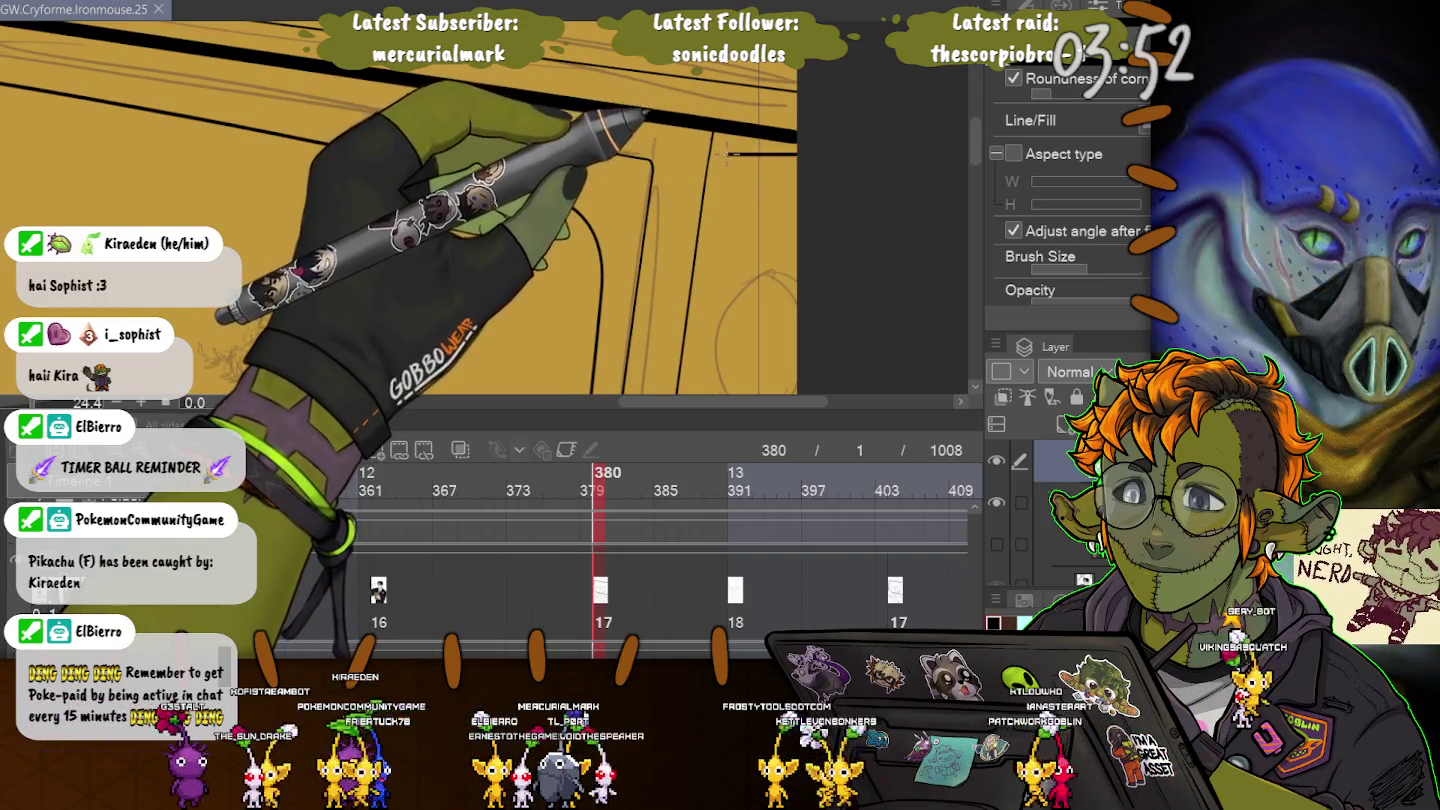
click(690, 365)
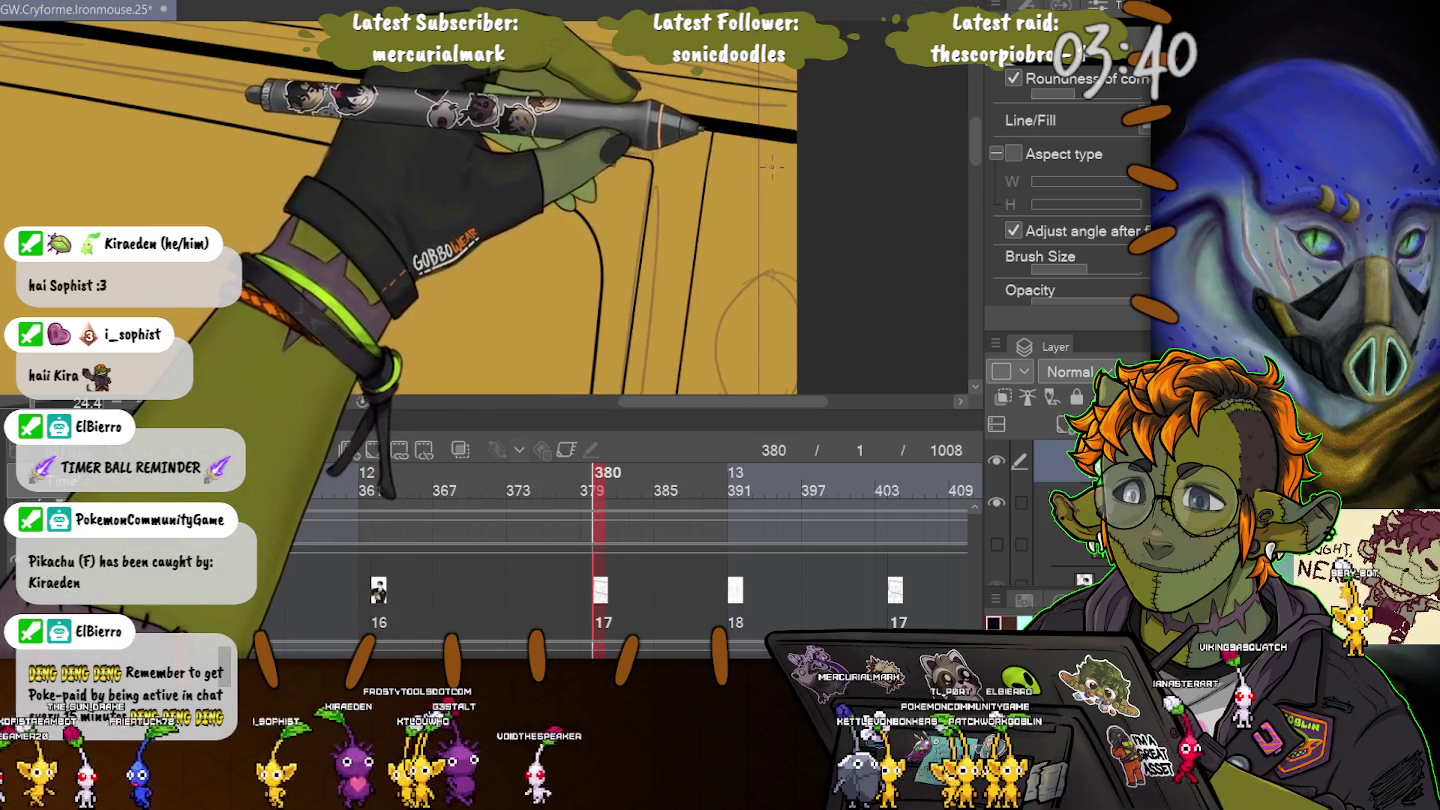
drag(827, 161, 715, 348)
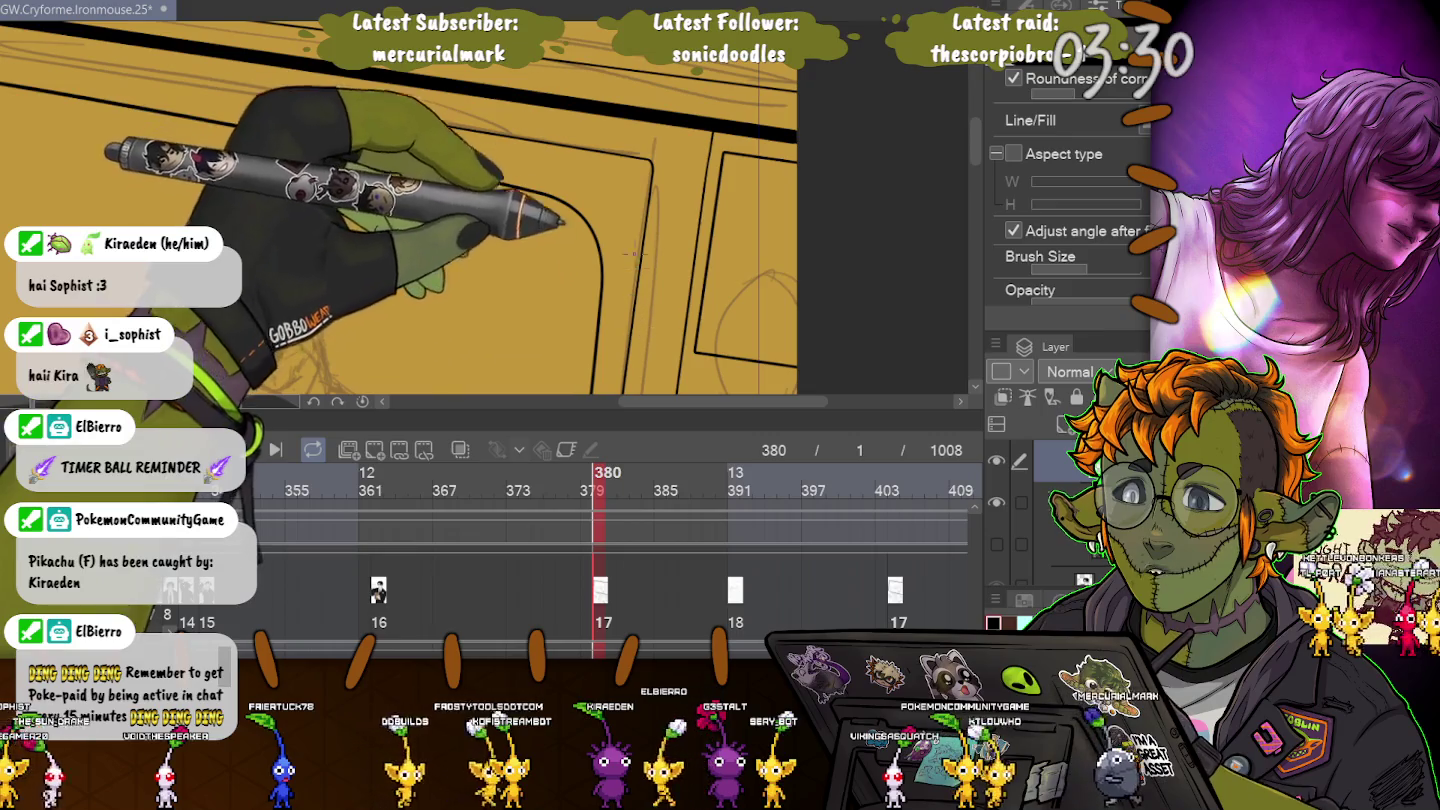
drag(634, 254, 573, 193)
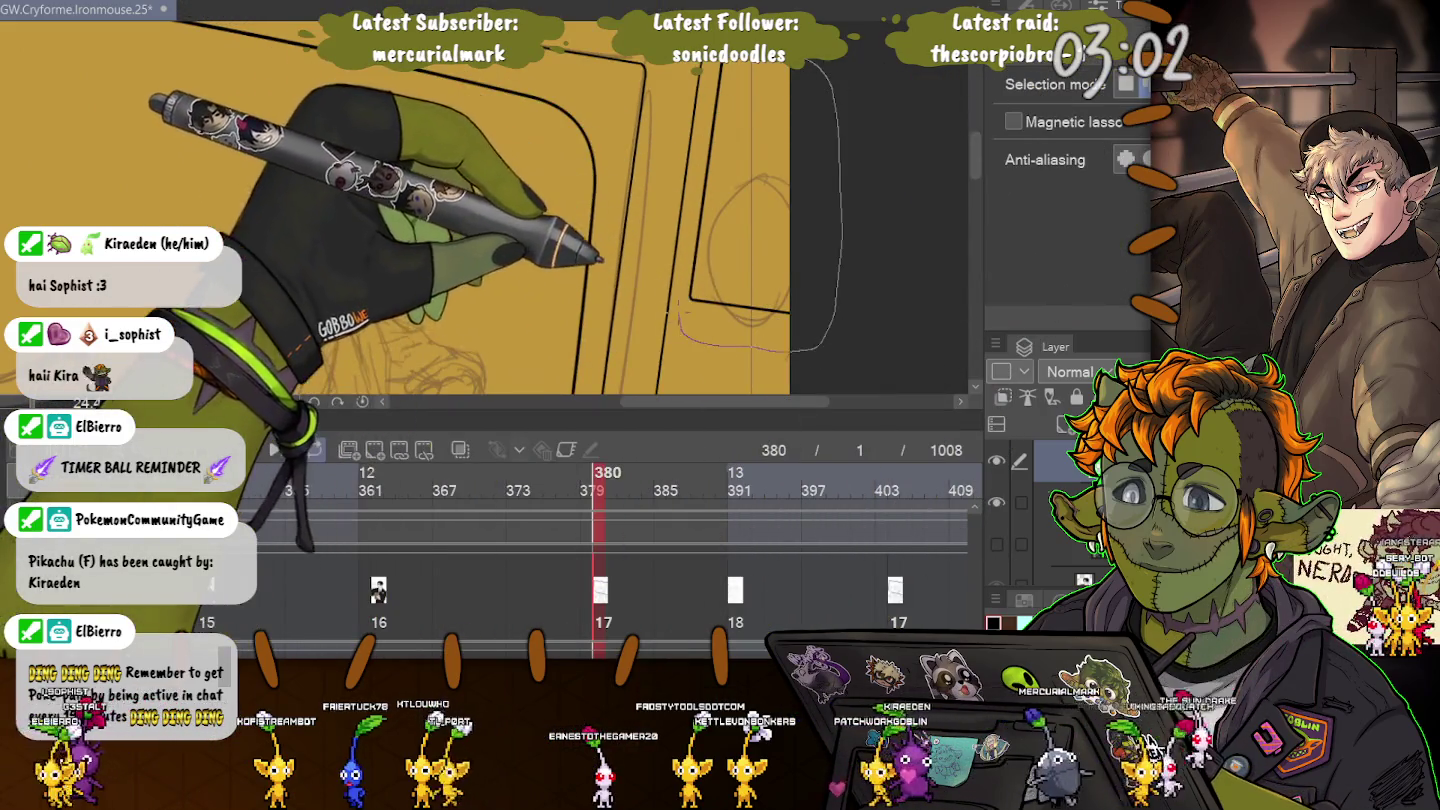
Lasso the sketch lines on the canvas's right, resize them, and deselect.
mouse_move(800, 62)
mouse_down()
mouse_move(683, 210)
mouse_move(716, 69)
mouse_up()
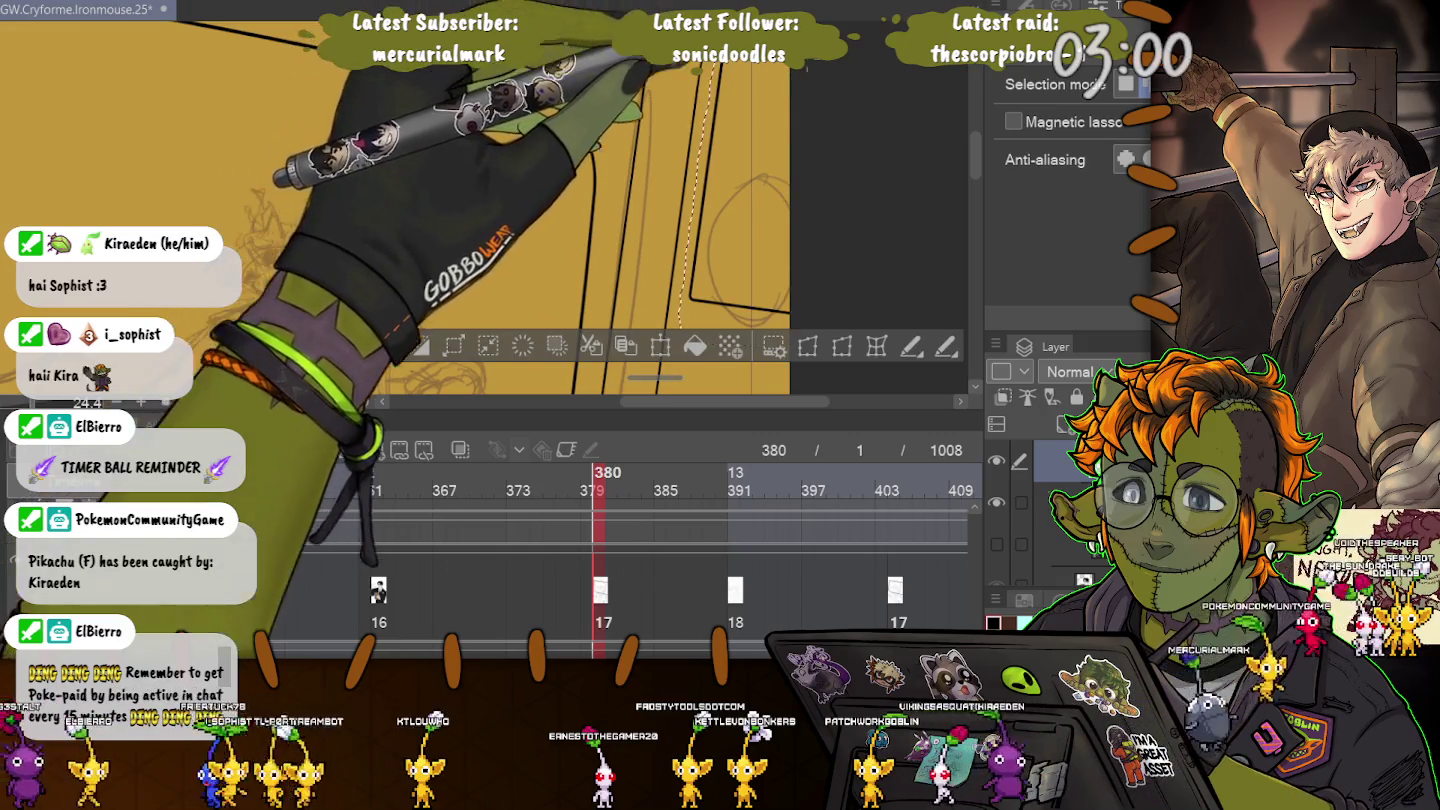
key(ctrl+t)
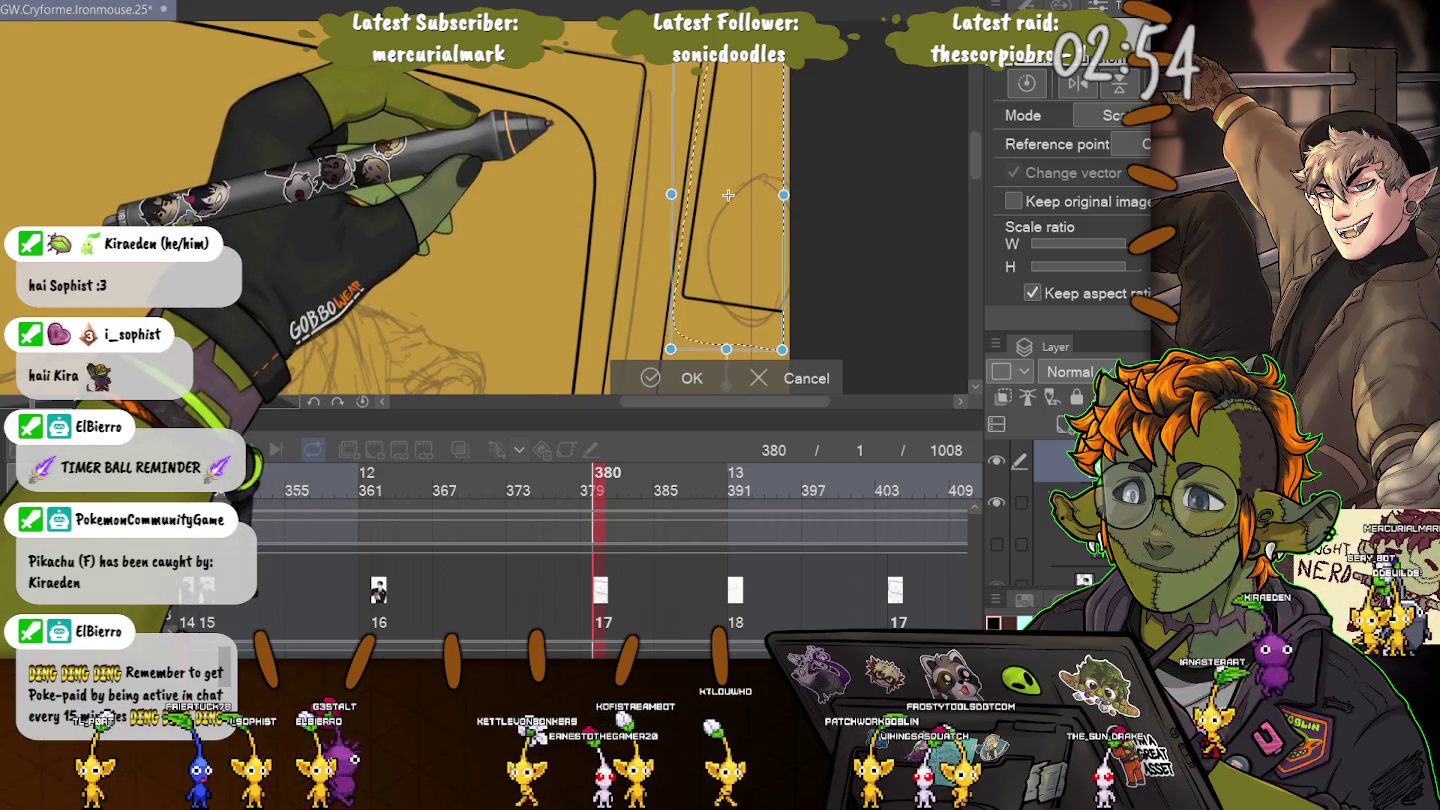
key(Return)
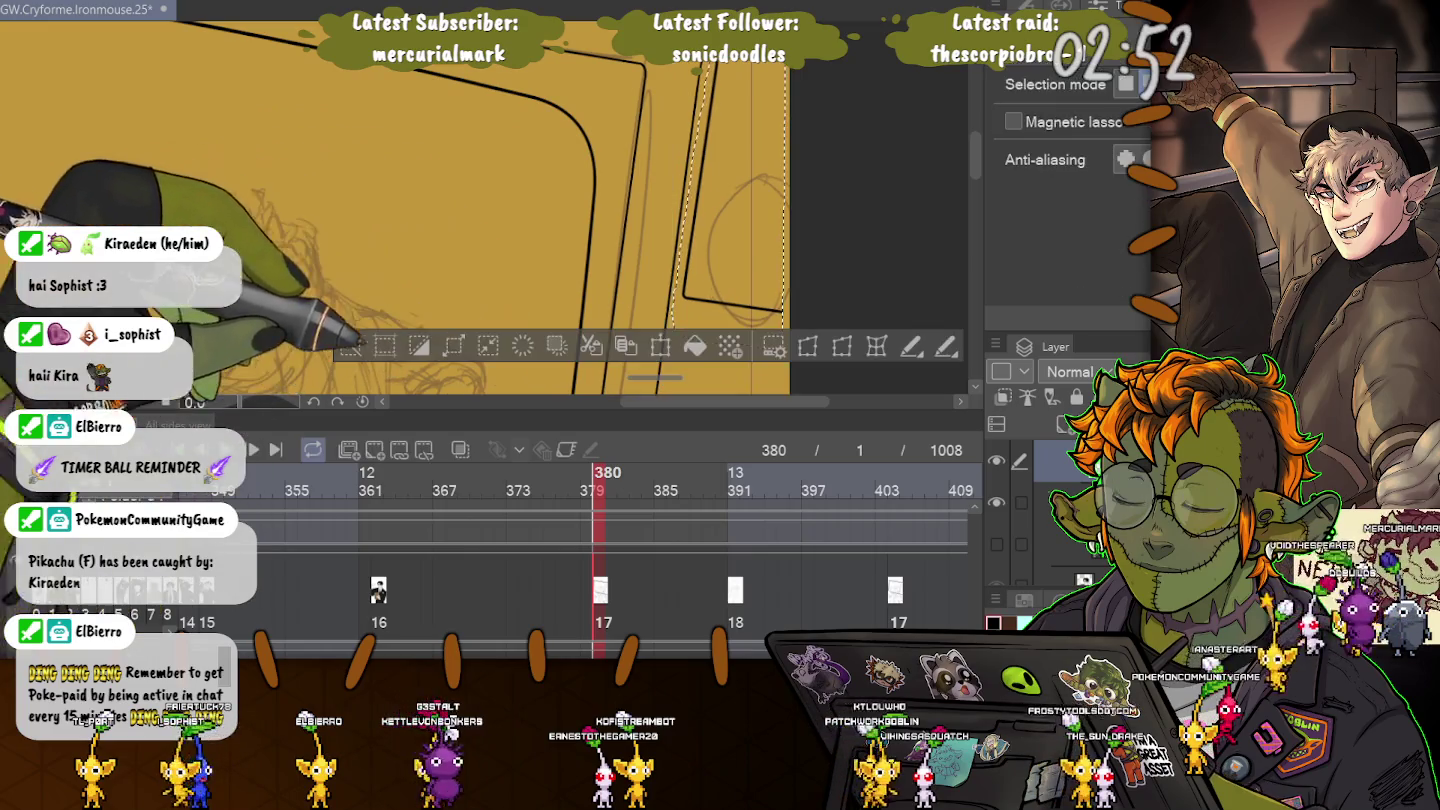
key(ctrl+d)
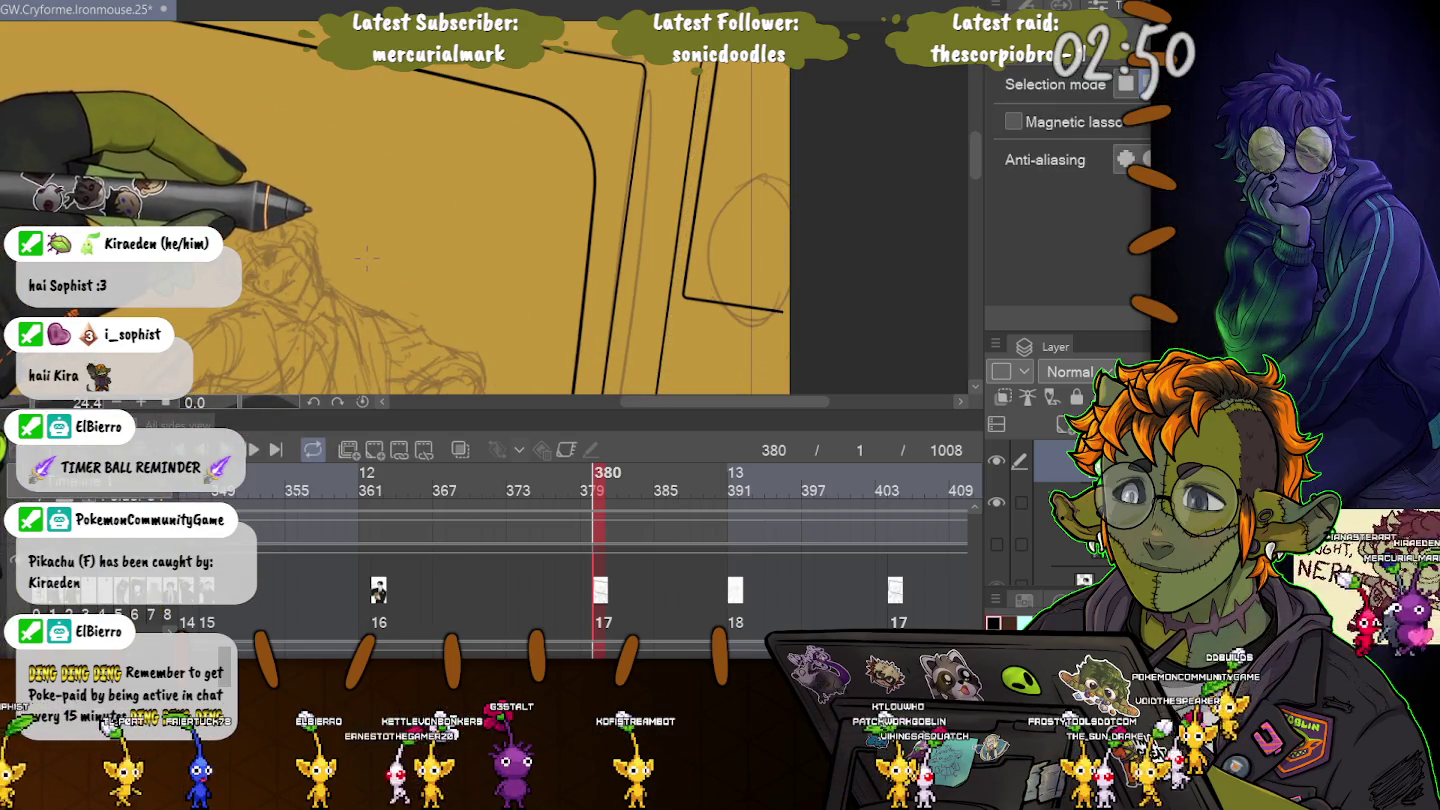
Select the area at the TV's top-right corner, then clear the selection.
scroll(390, 229, down, 3)
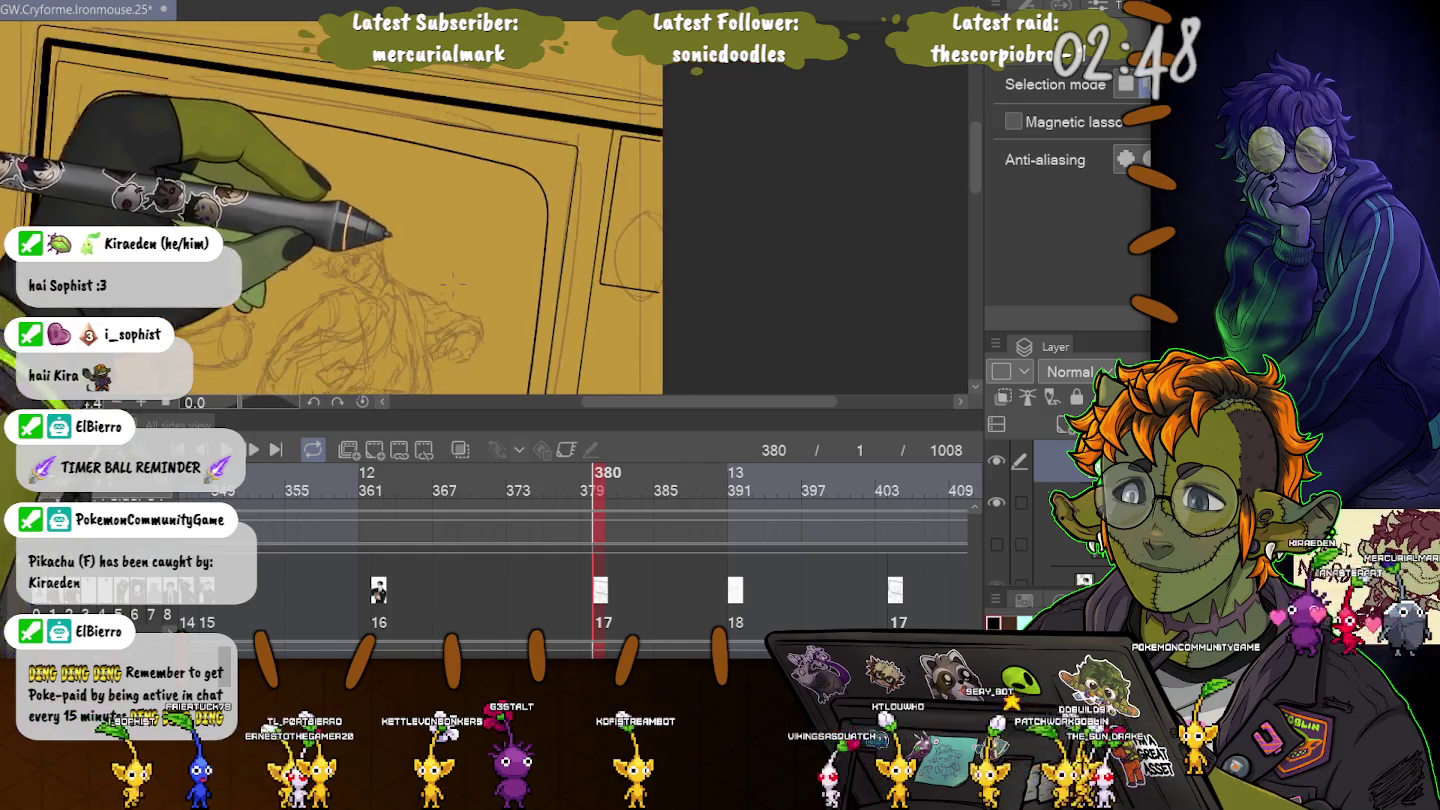
scroll(481, 220, left, 3)
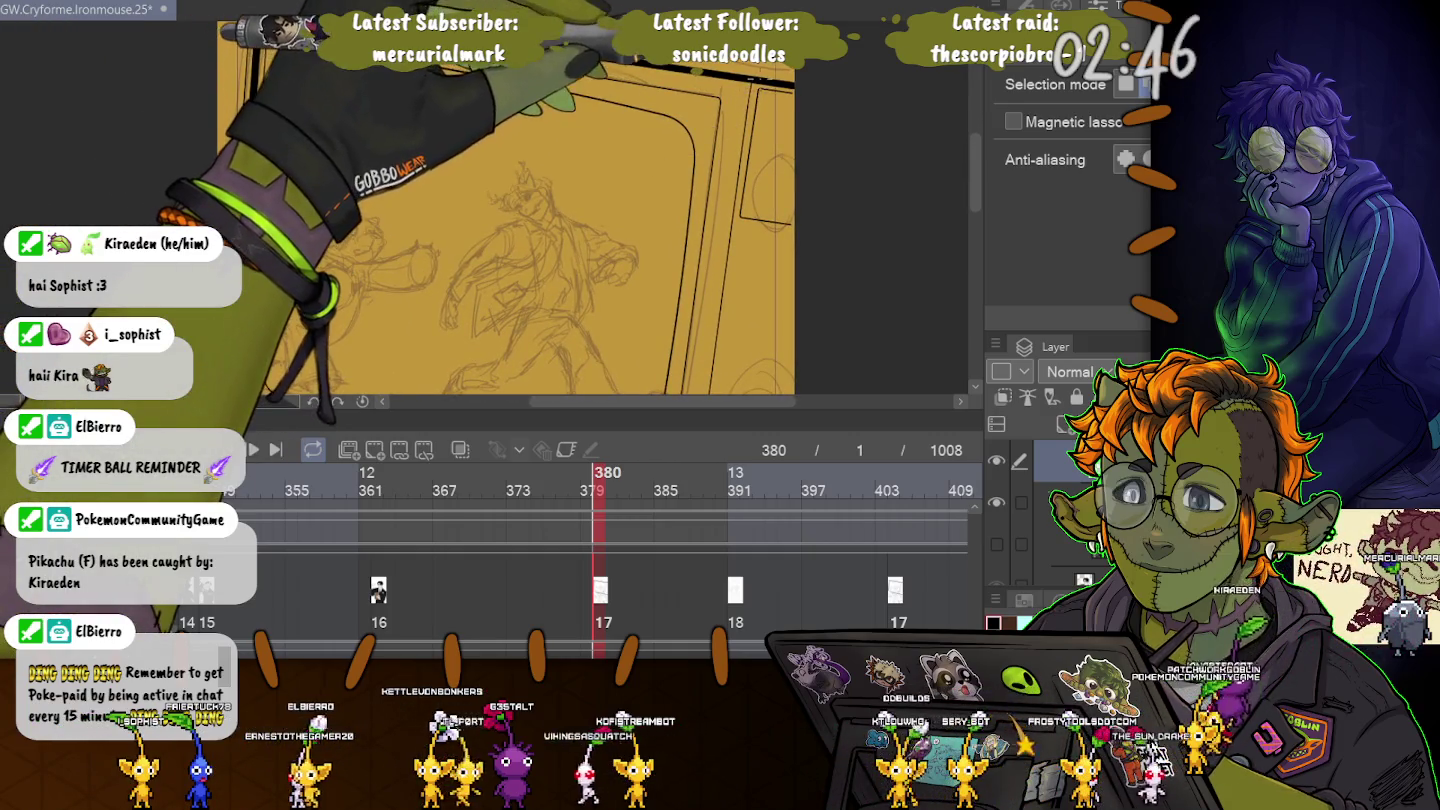
drag(738, 88, 795, 243)
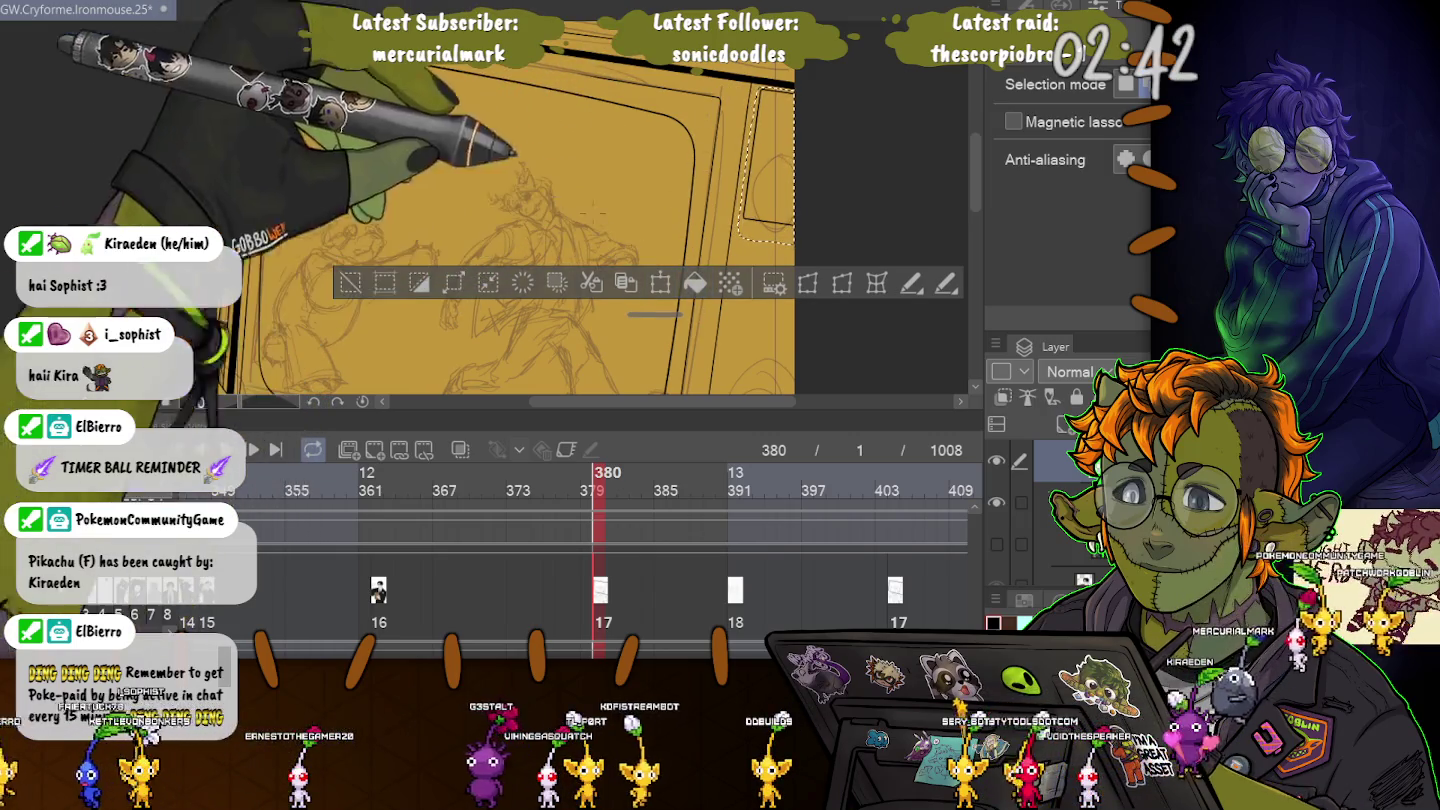
click(436, 202)
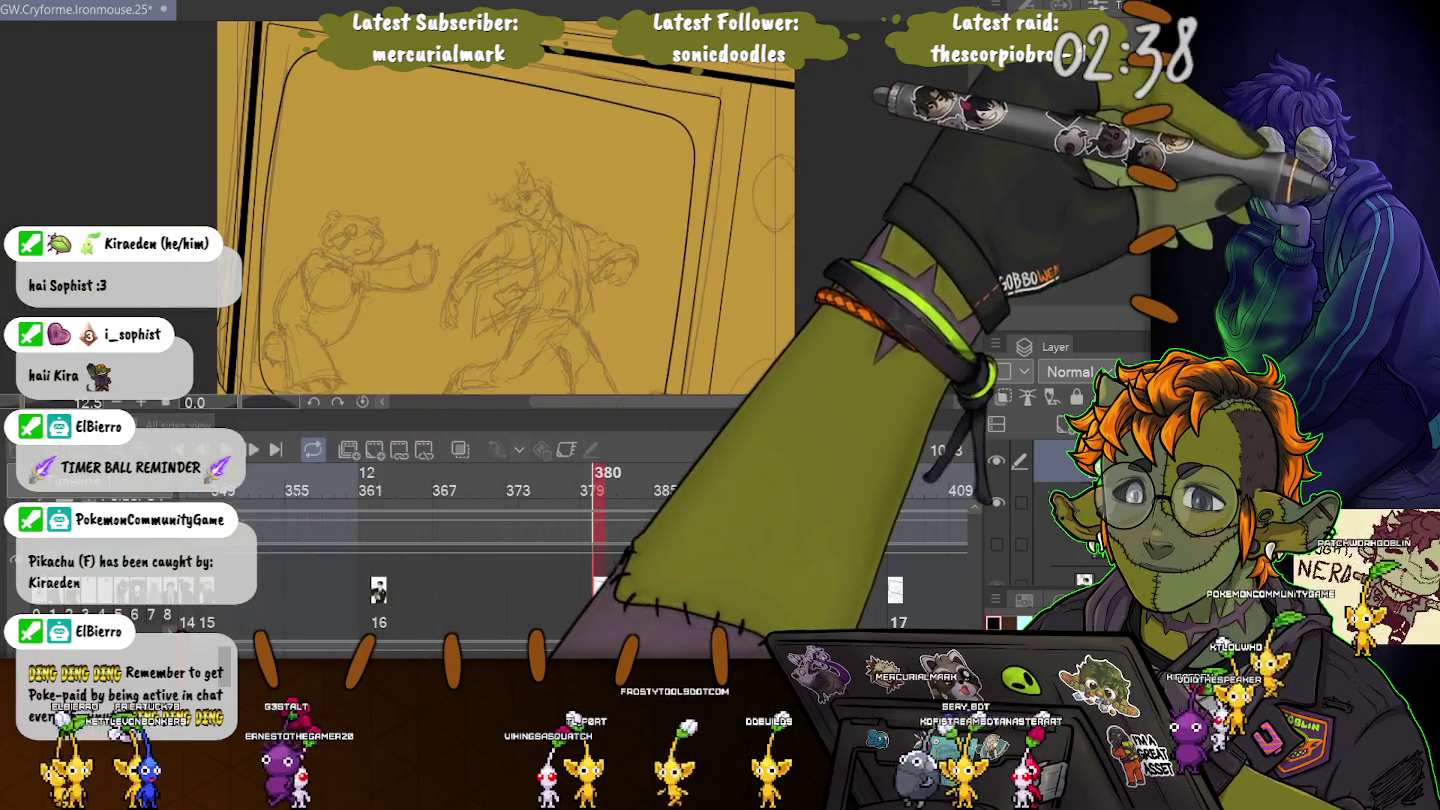
key(u)
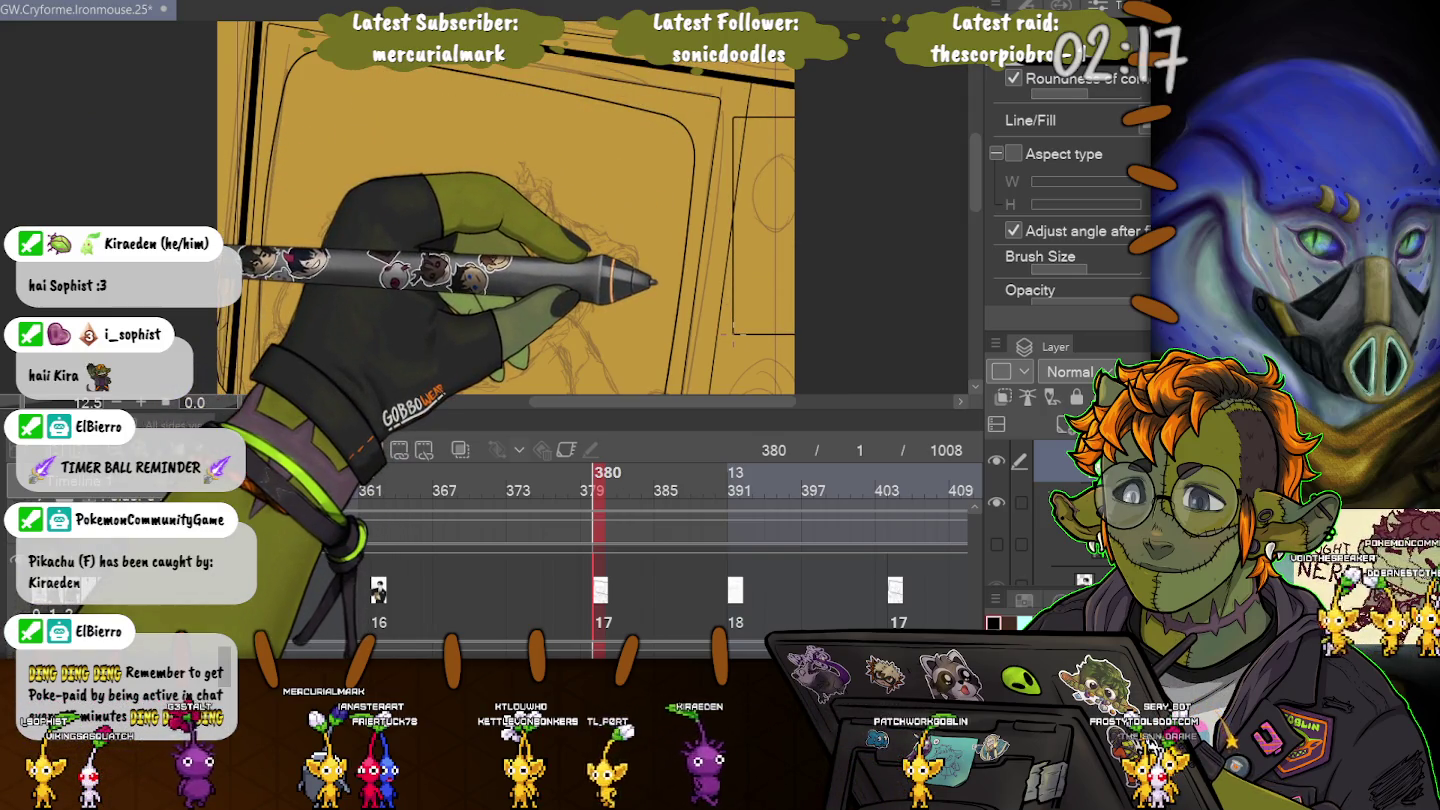
Drag a new rectangle outline in a new position along the TV's right side.
drag(733, 333, 731, 310)
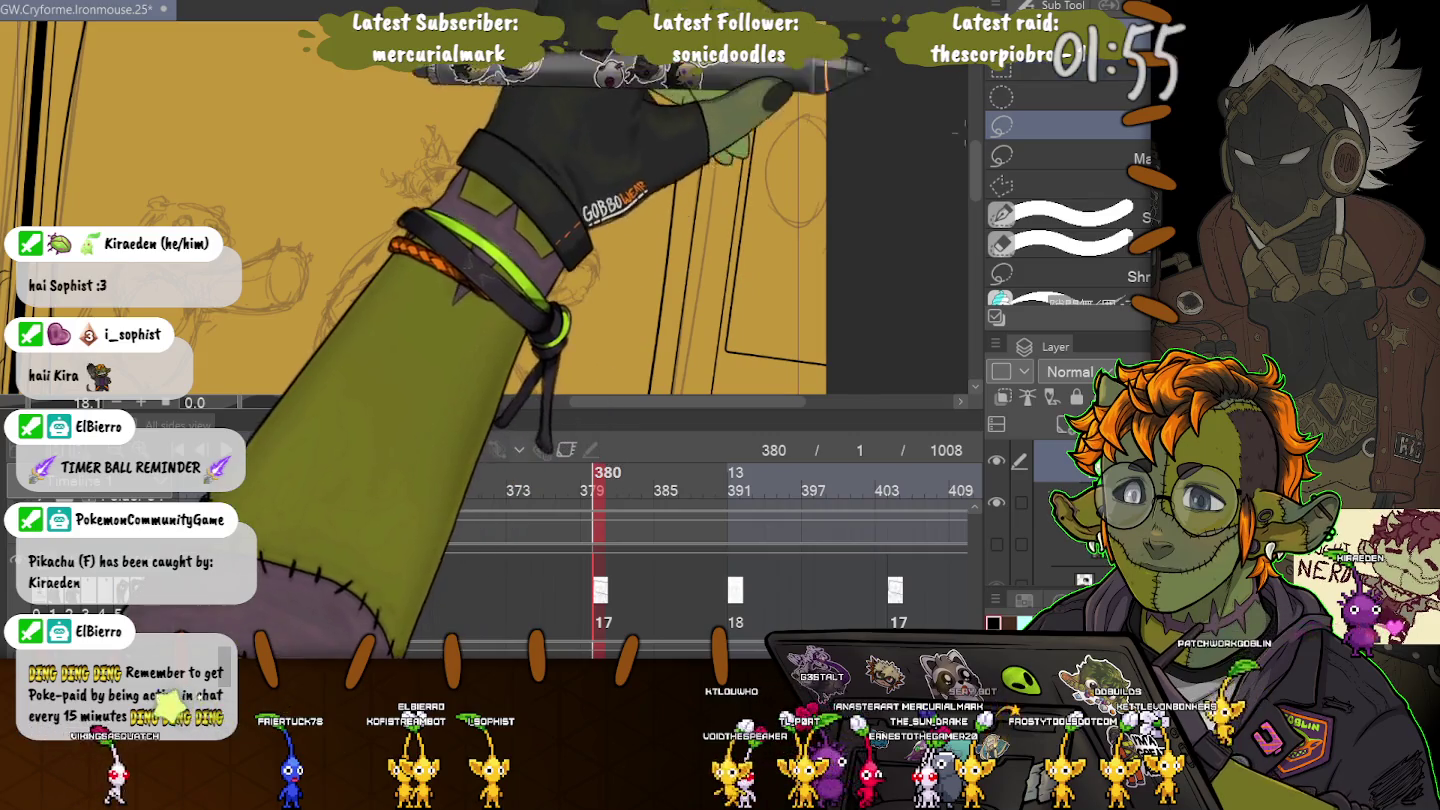
Polyline-select the strip along the TV's right edge, resize it, and deselect.
click(1060, 184)
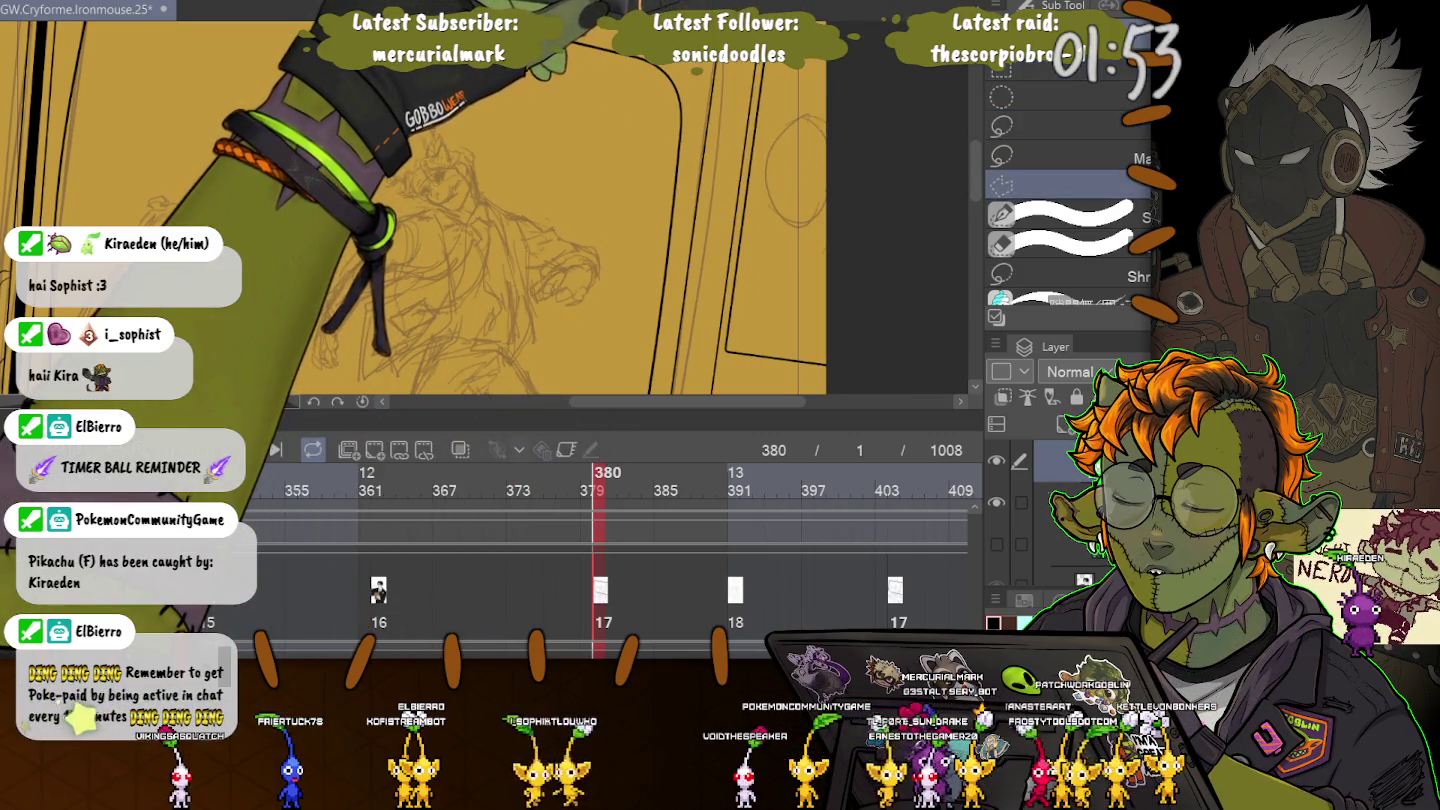
click(848, 380)
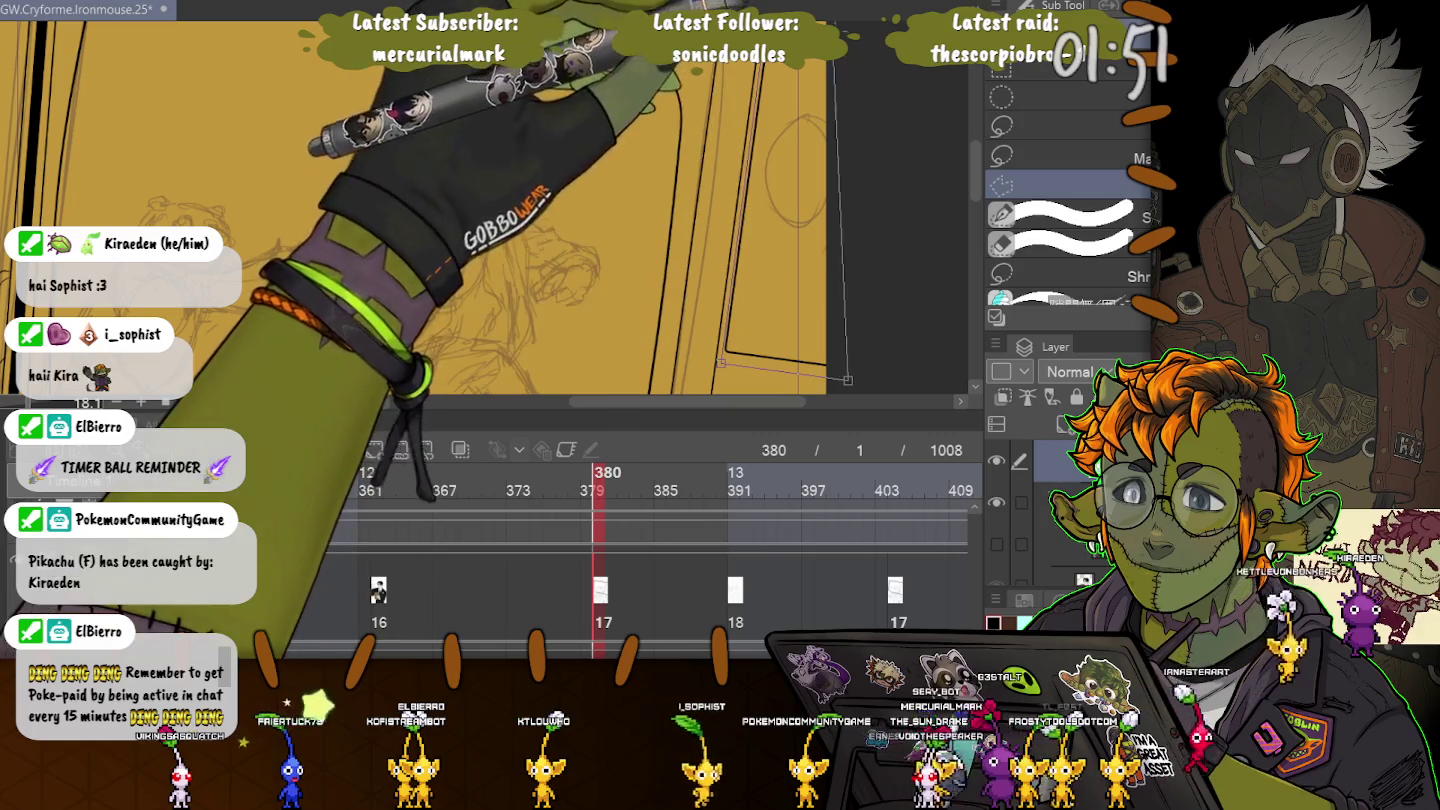
key(Return)
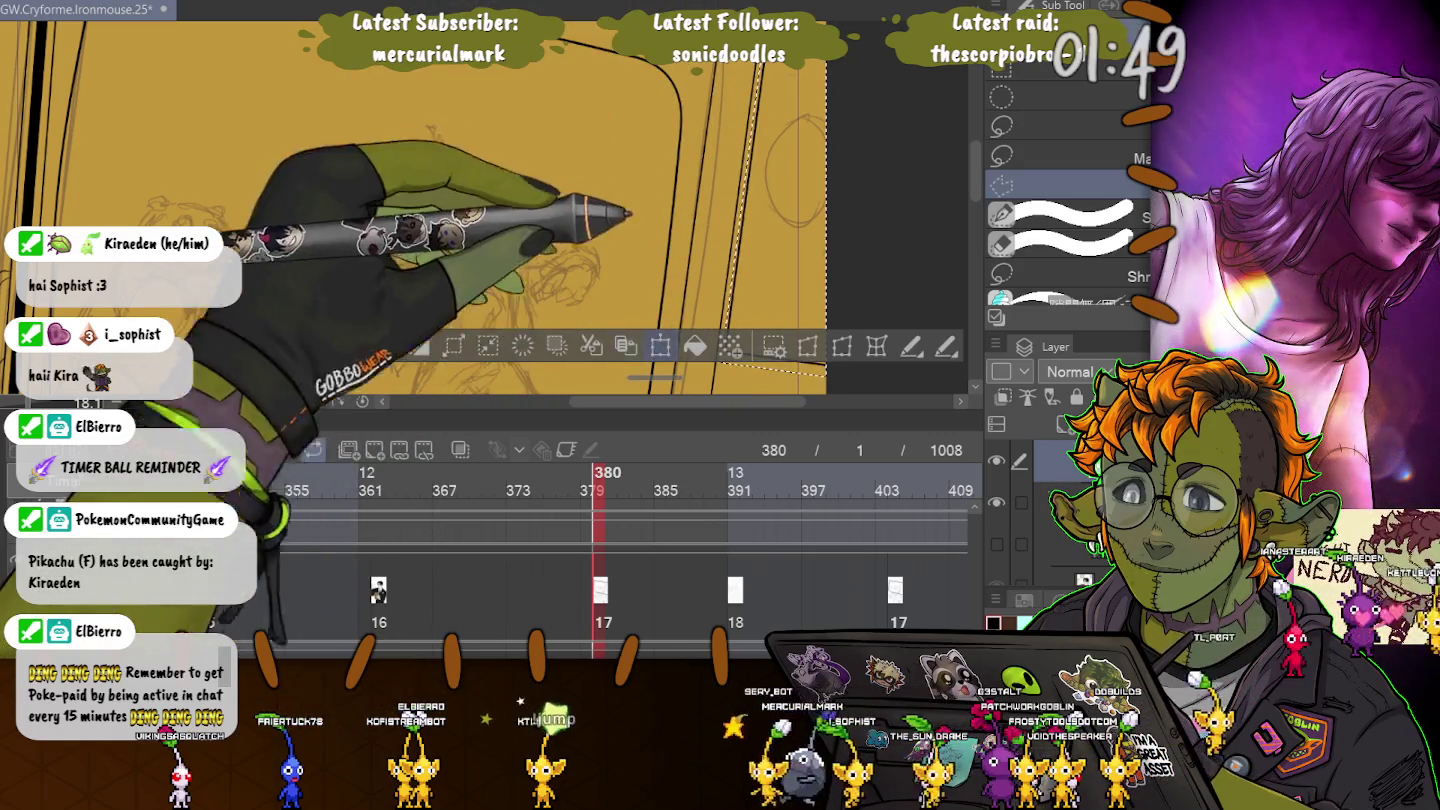
click(660, 346)
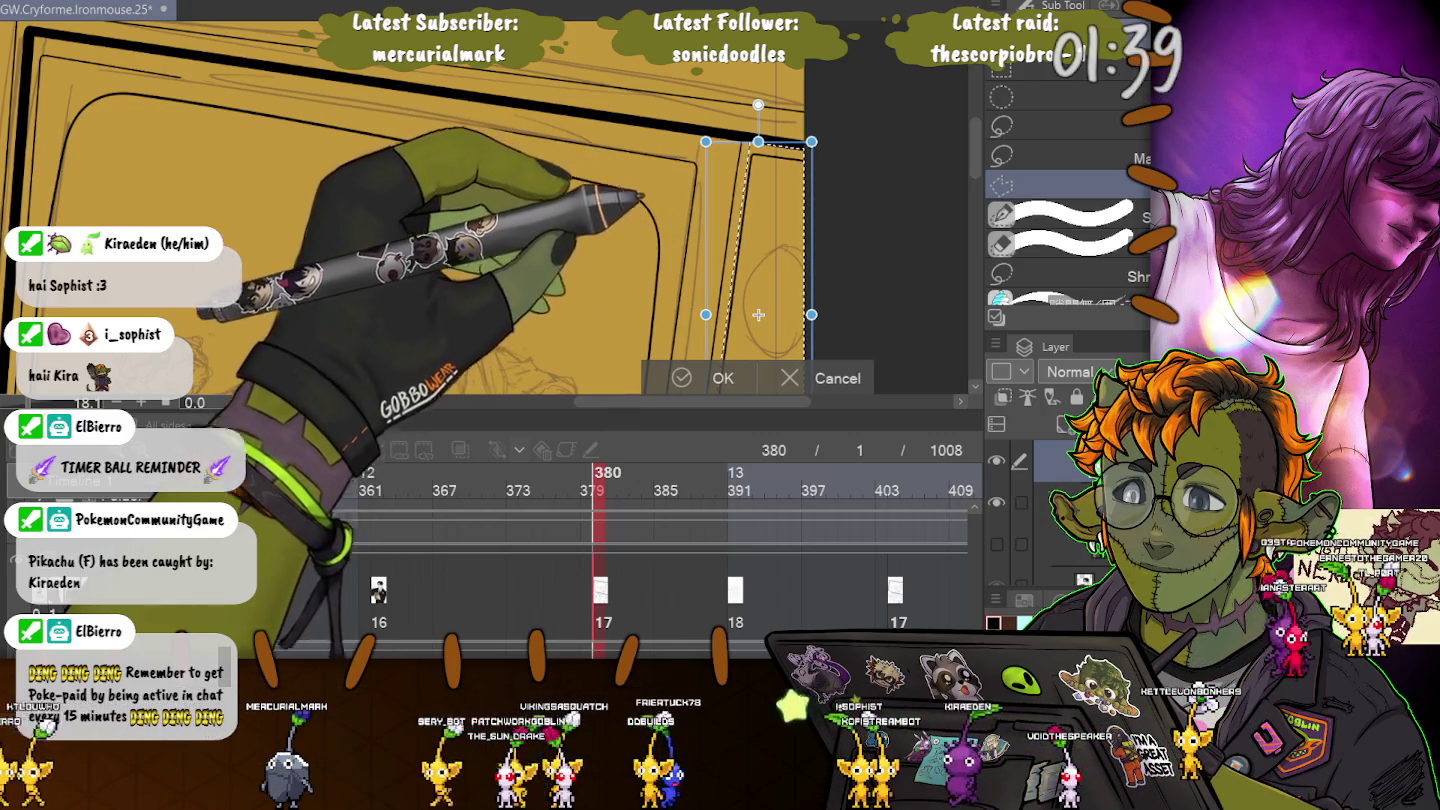
key(Return)
key(ctrl+d)
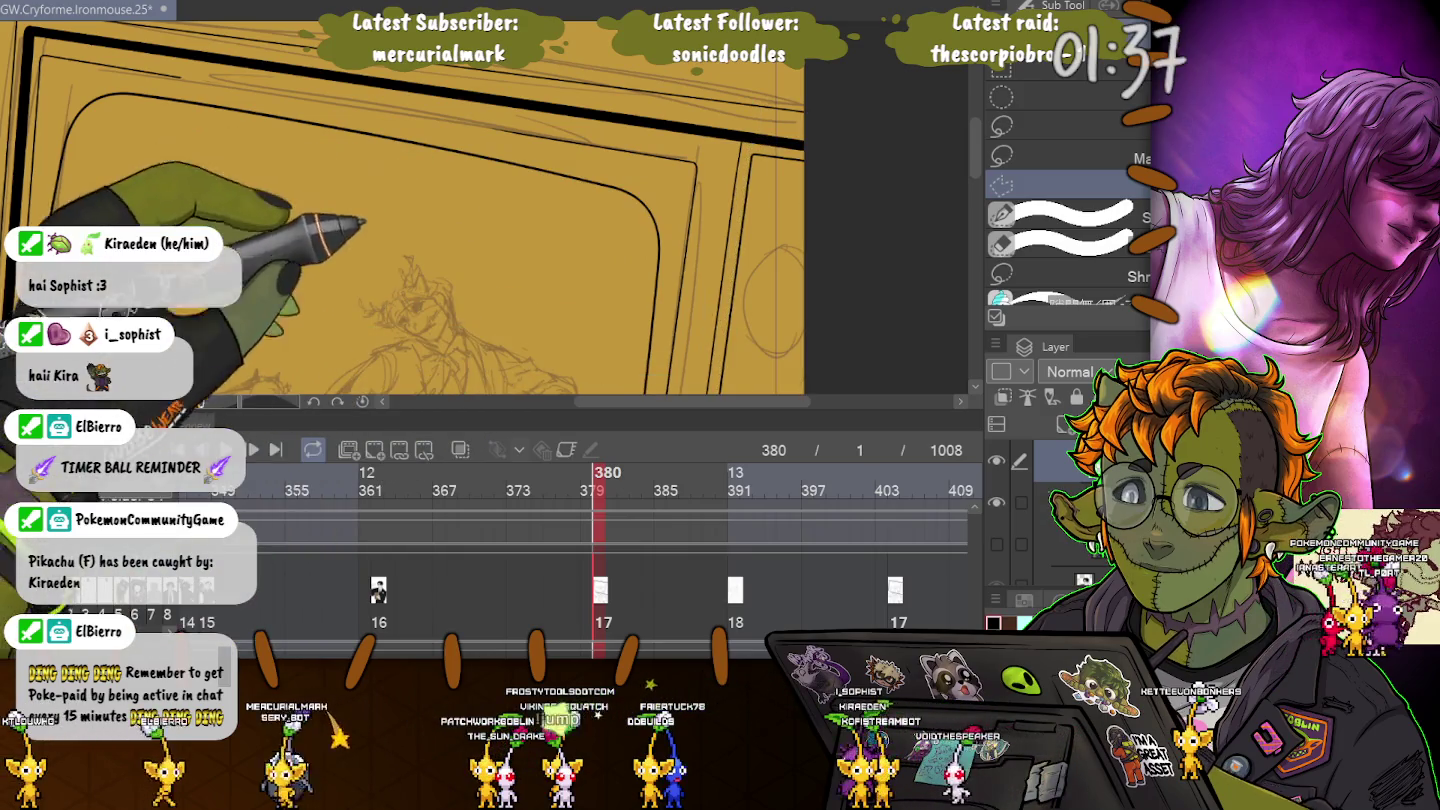
Reselect the right-edge strip and transform it again while viewing the whole panel.
key(ctrl+minus)
key(ctrl+minus)
key(ctrl+minus)
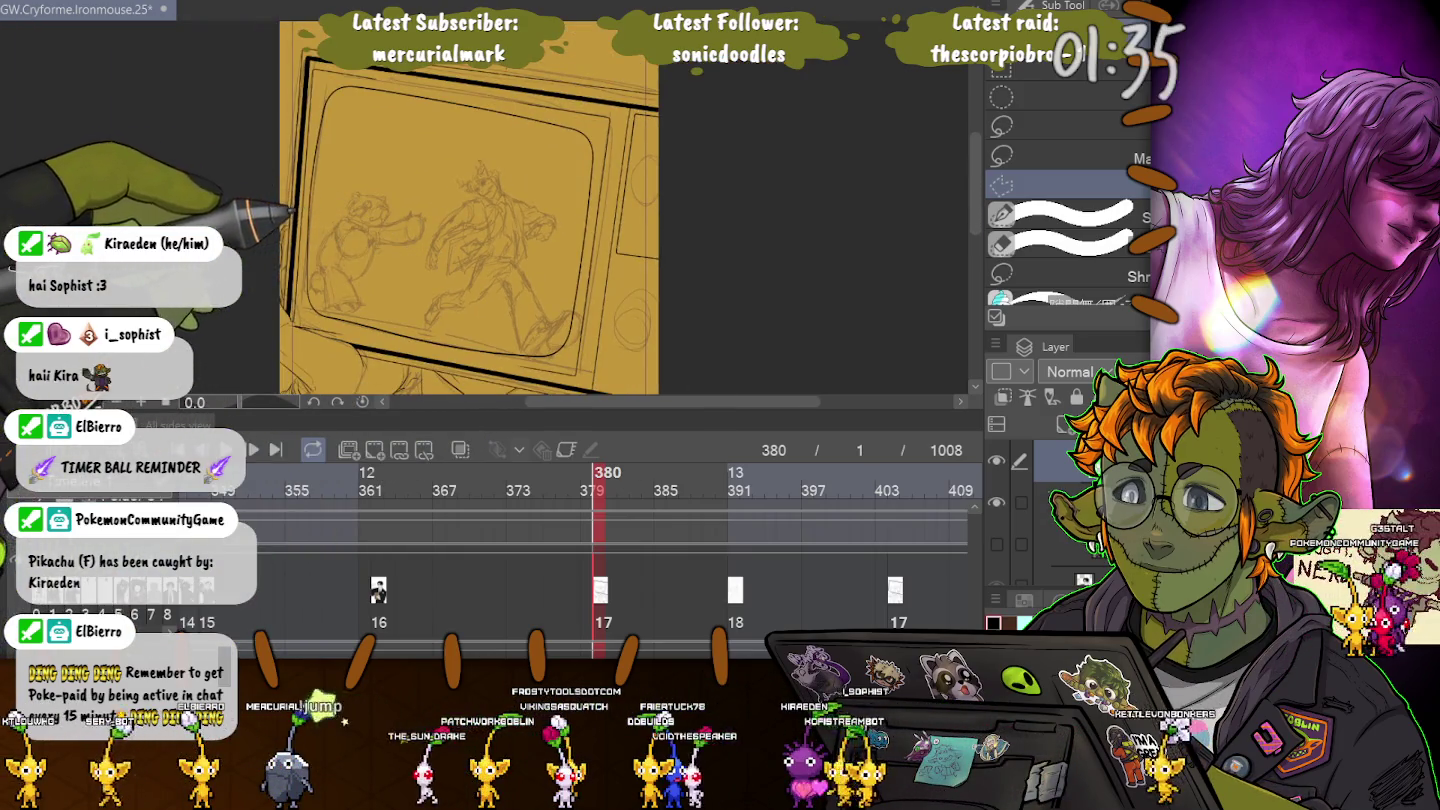
key(ctrl+plus)
key(ctrl+plus)
key(ctrl+plus)
key(ctrl+a)
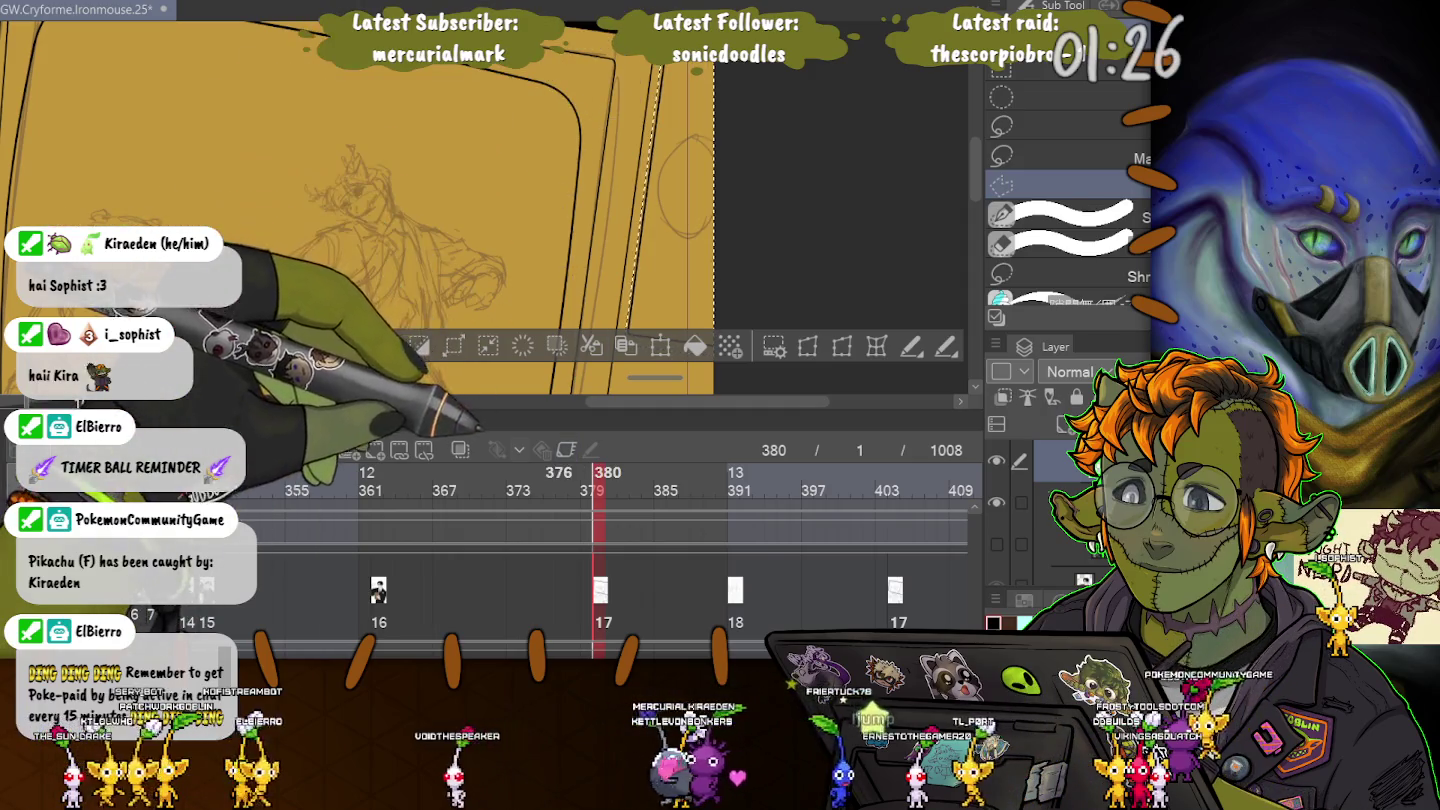
click(842, 346)
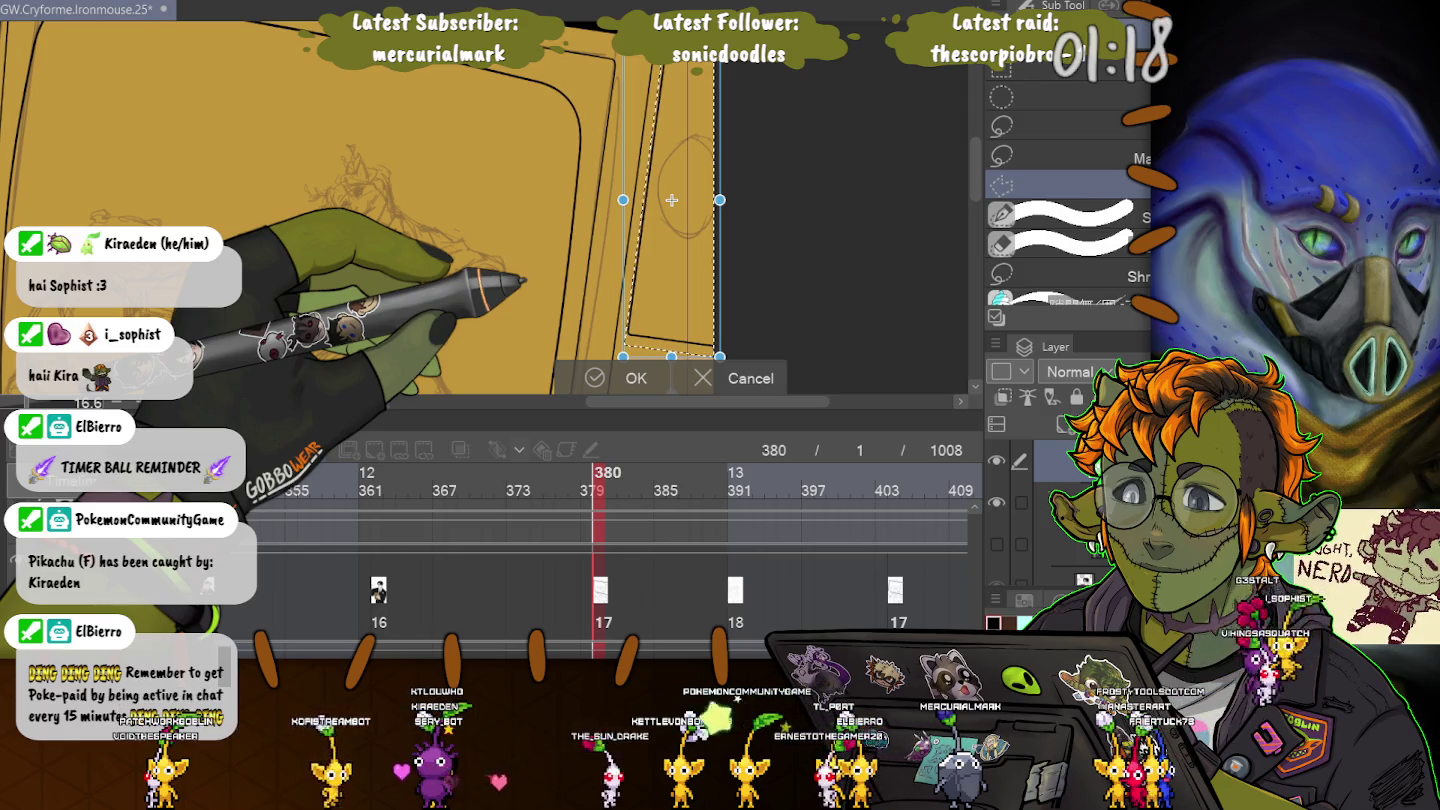
scroll(480, 221, down, 3)
drag(330, 221, 571, 221)
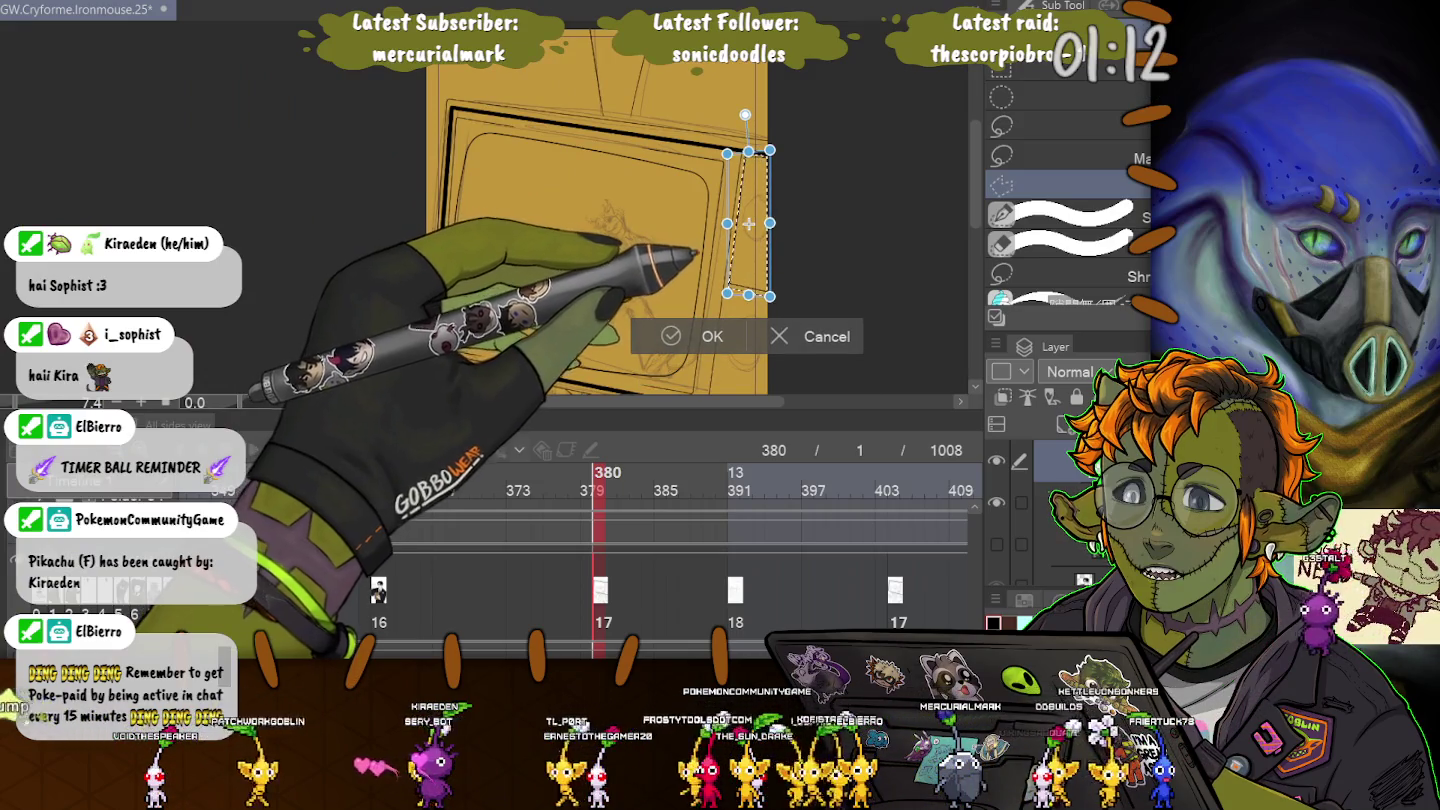
key(Return)
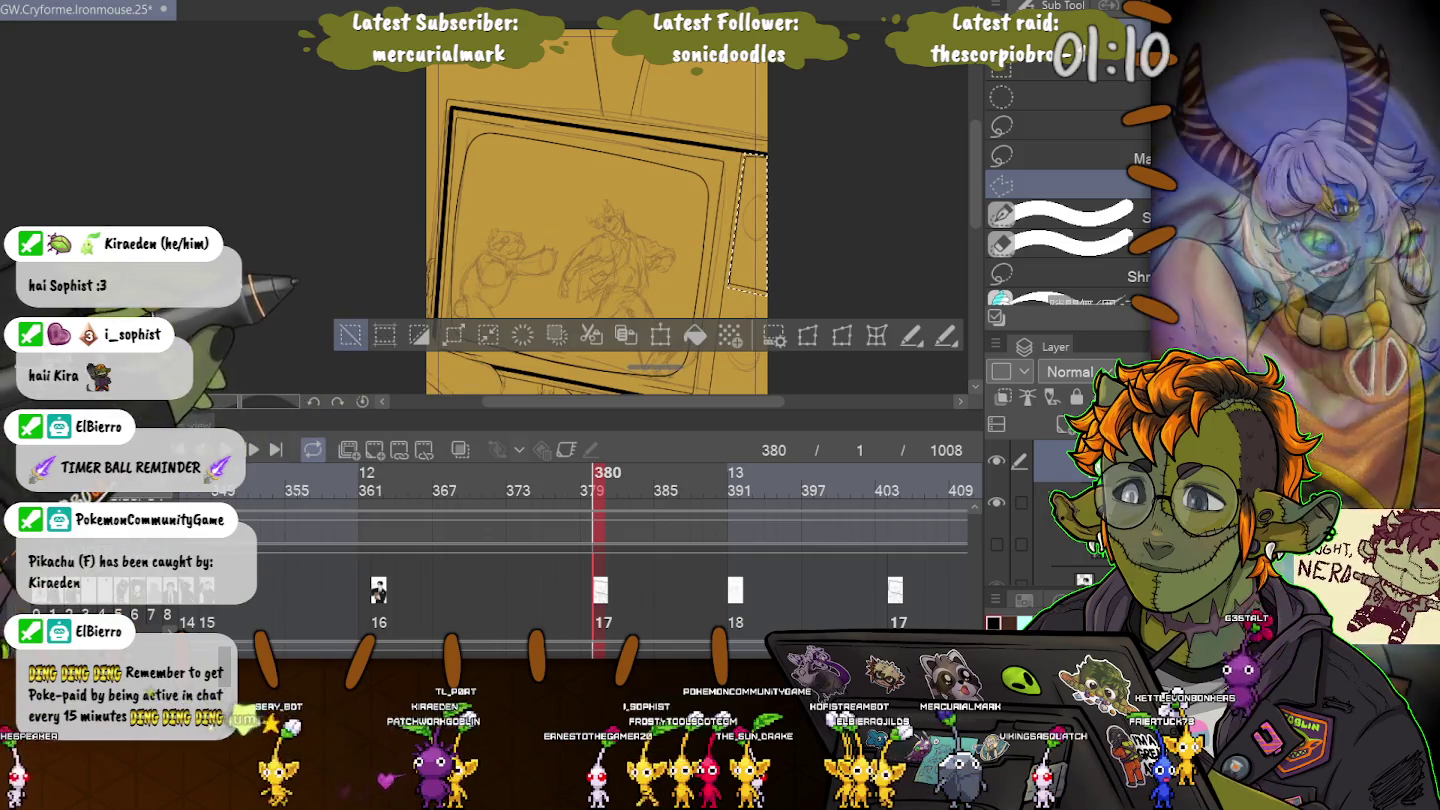
key(ctrl+d)
Reselect the right-edge strip once more, adjust its transform, and deselect.
key(ctrl+shift+d)
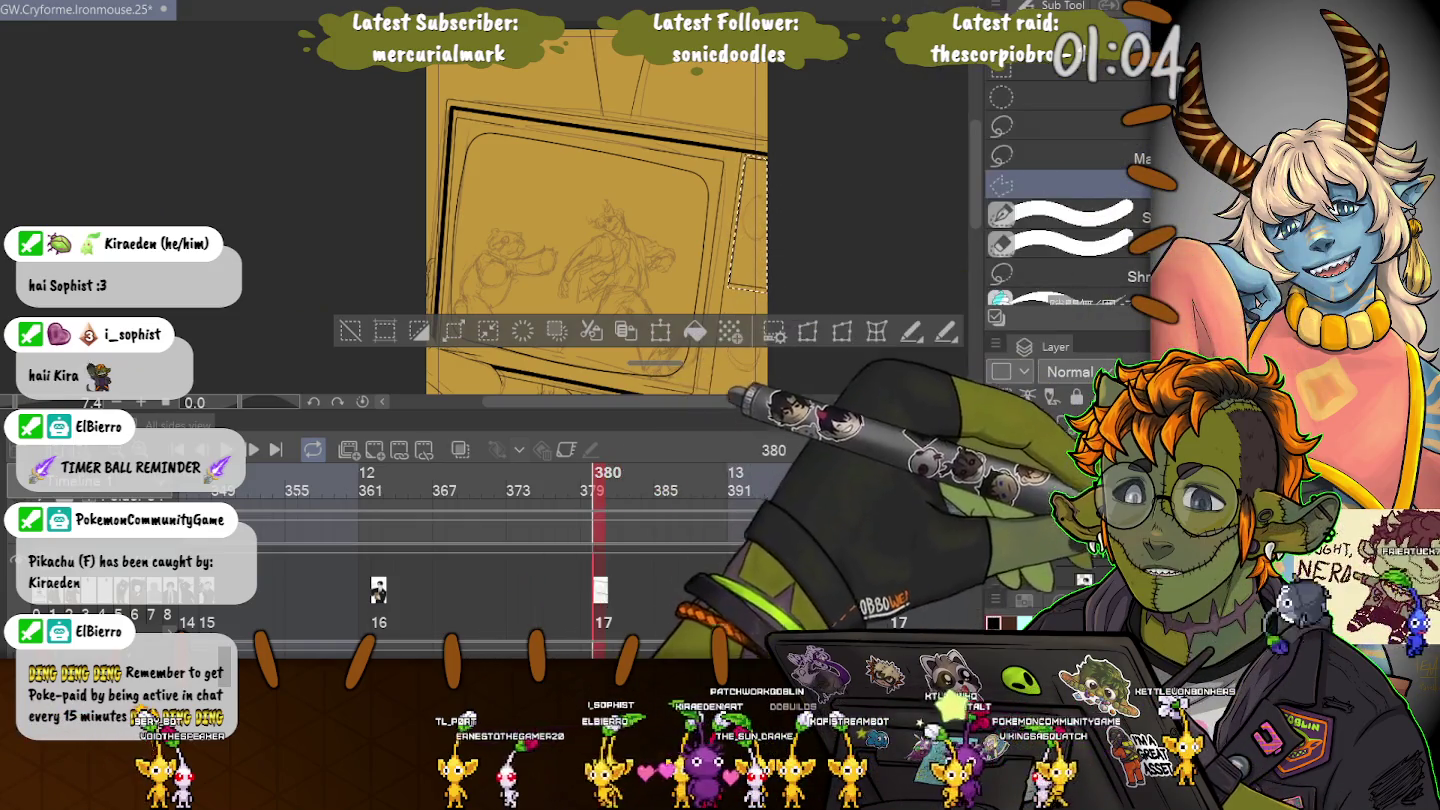
key(ctrl+t)
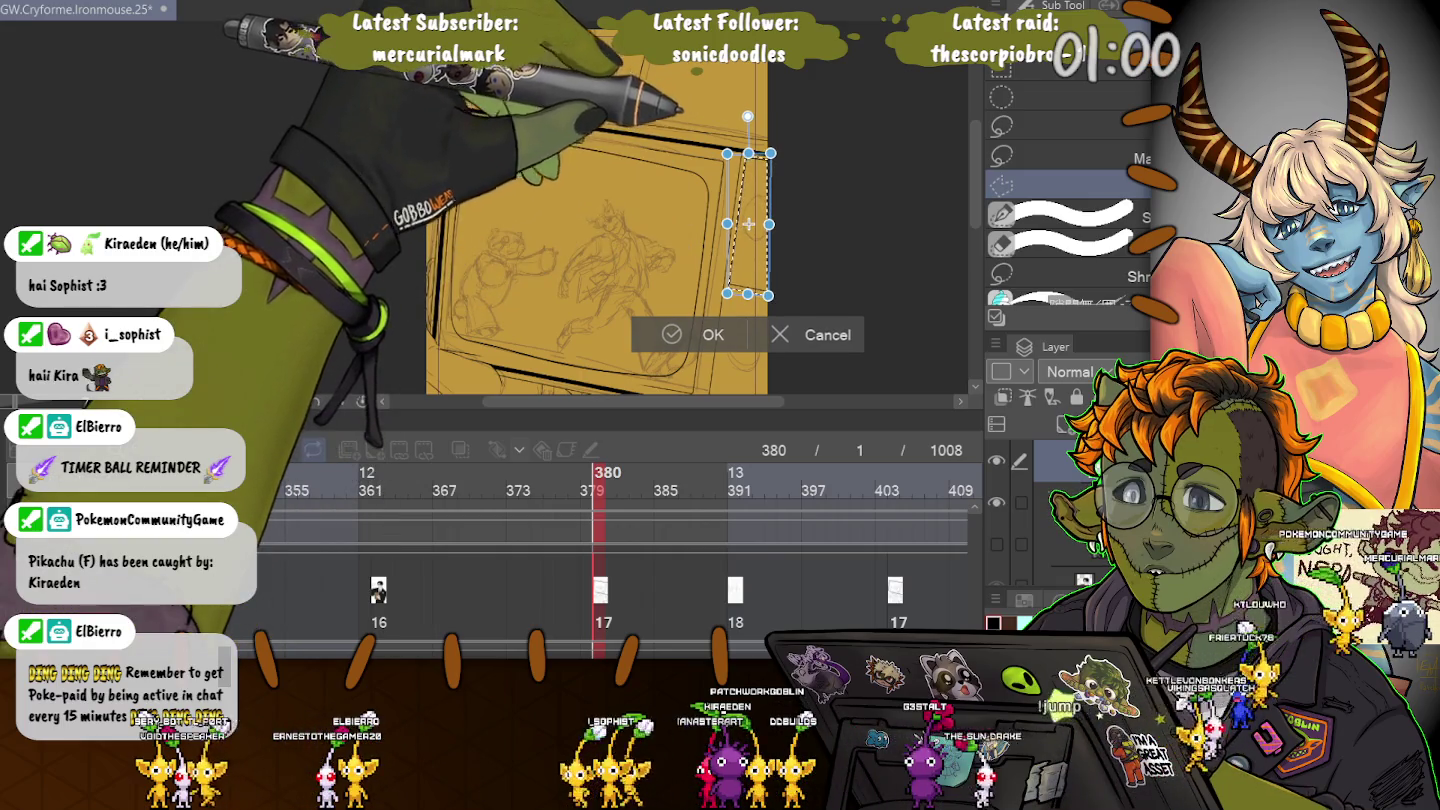
key(Return)
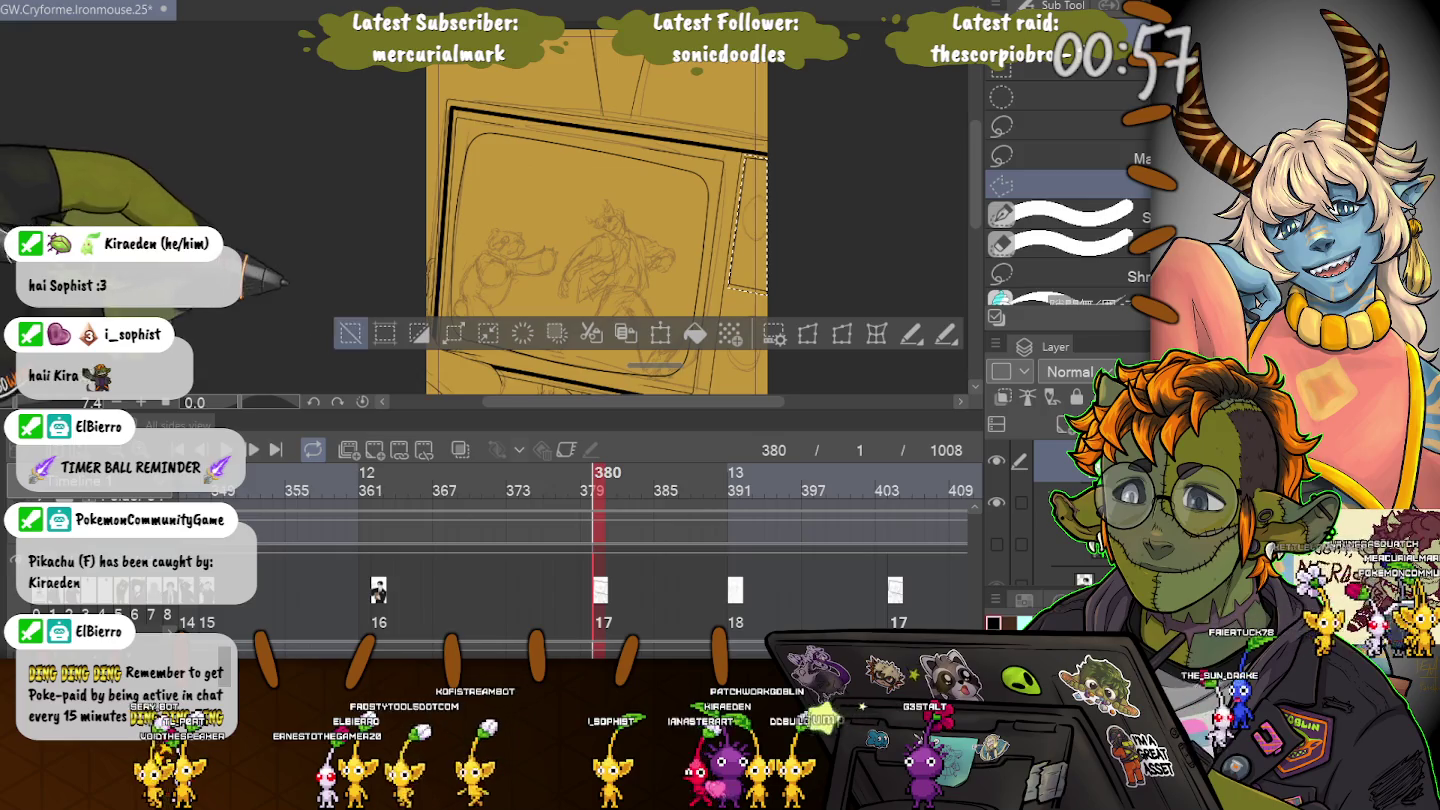
click(348, 333)
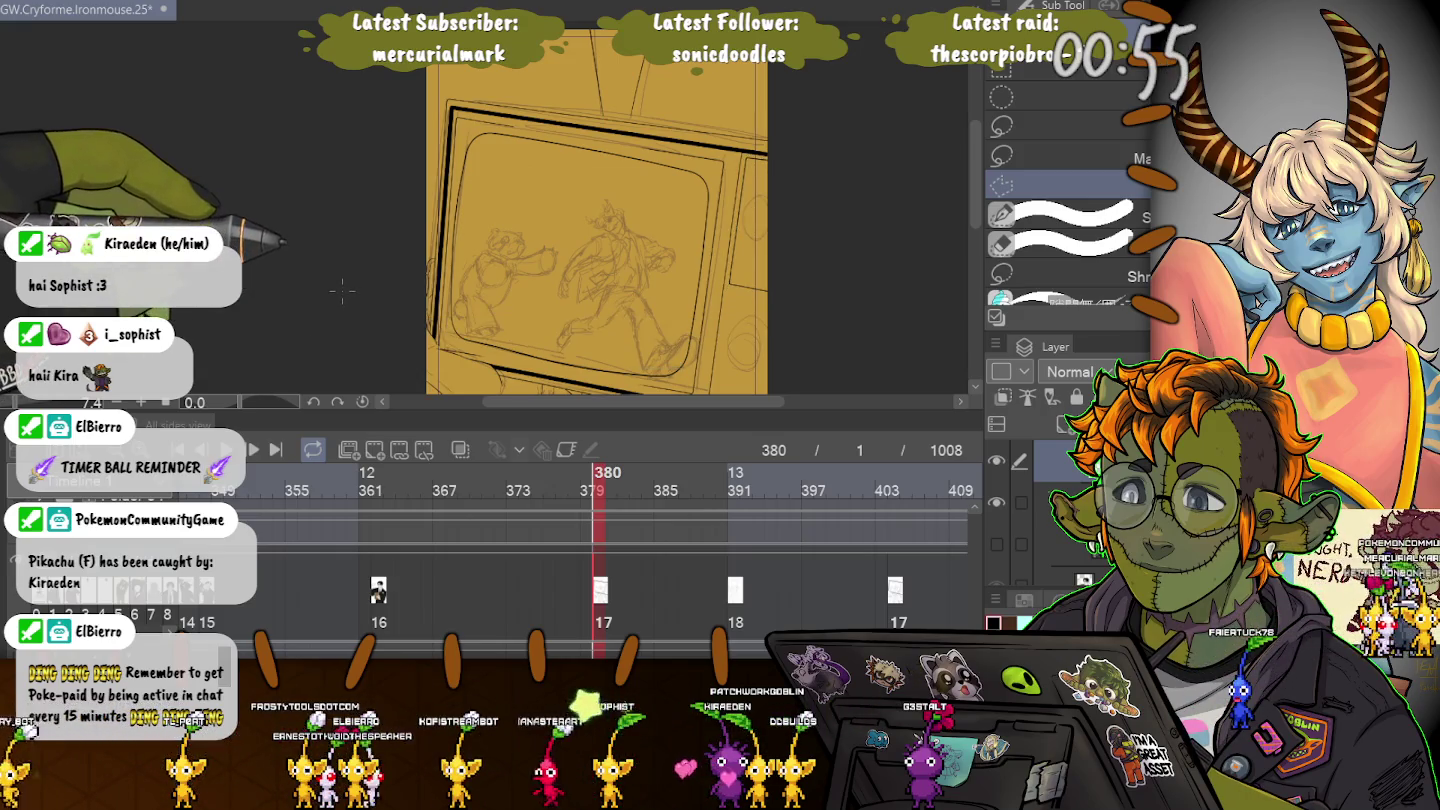